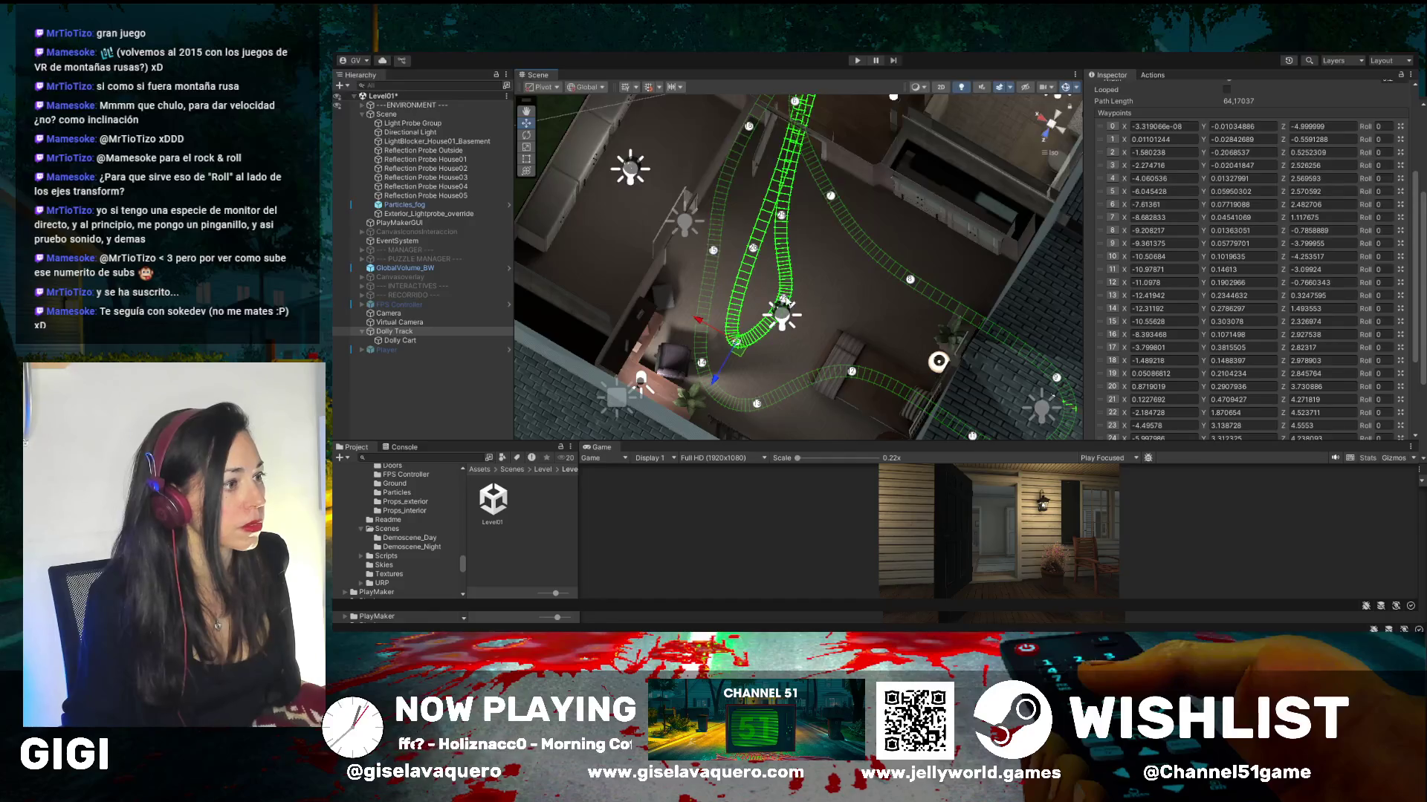
# - Drag two dolly-track waypoints to widen the loop, making the path length 65.15727
pyautogui.moveTo(743, 278); pyautogui.dragTo(847, 334)
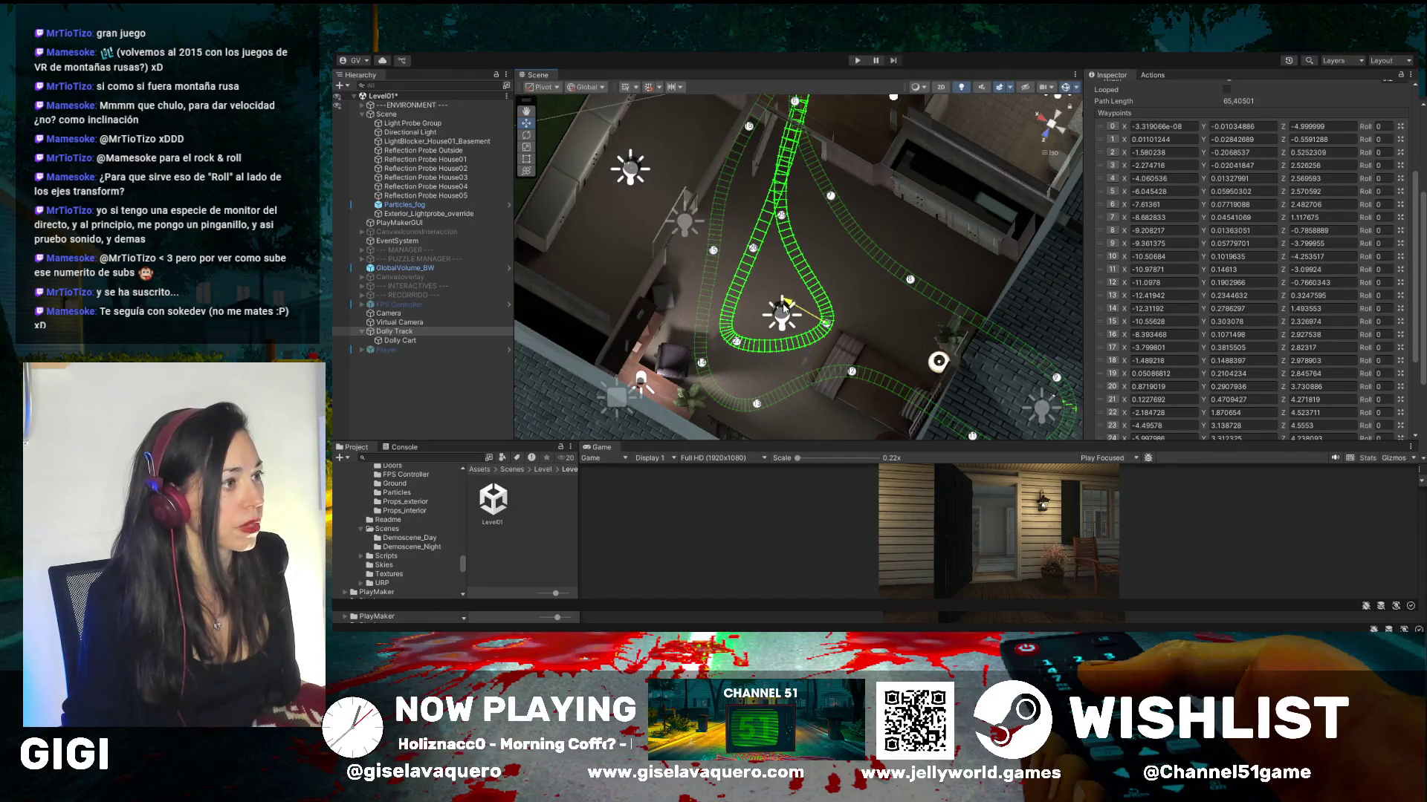
pyautogui.click(782, 216)
pyautogui.moveTo(745, 203); pyautogui.dragTo(769, 208)
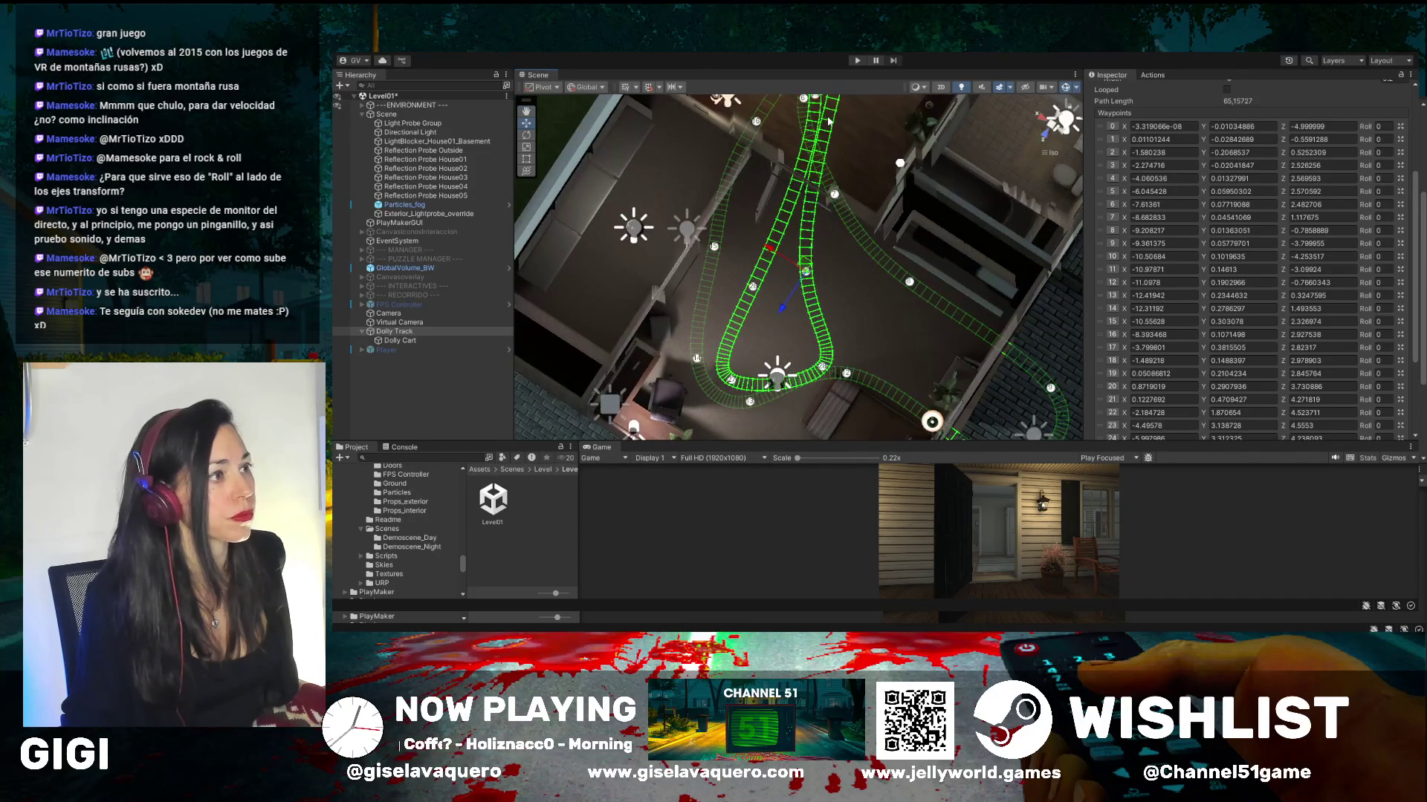
# - Select Floor_5x_3x, pan across the room, and enlarge the Game view
pyautogui.click(828, 126)
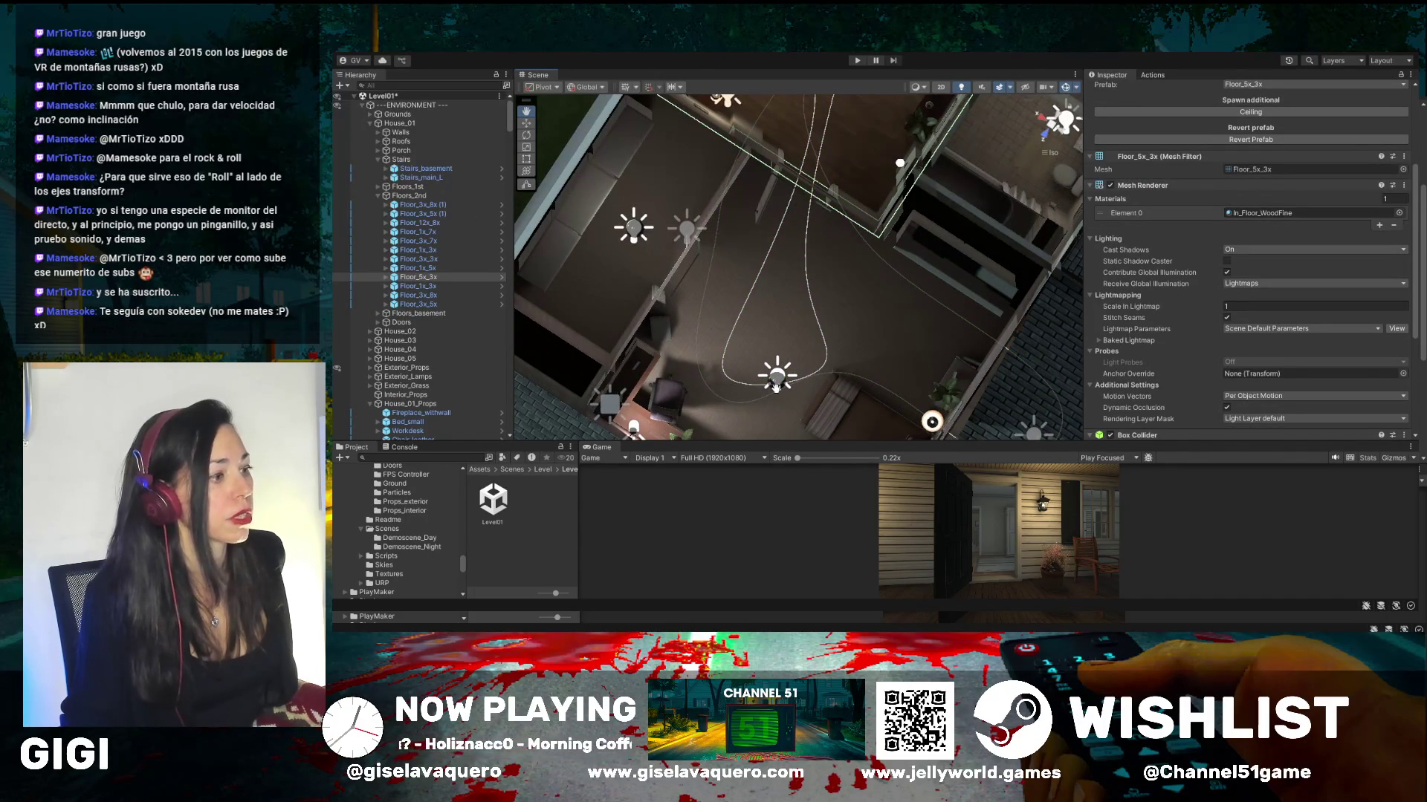
pyautogui.moveTo(606, 213); pyautogui.dragTo(615, 147)
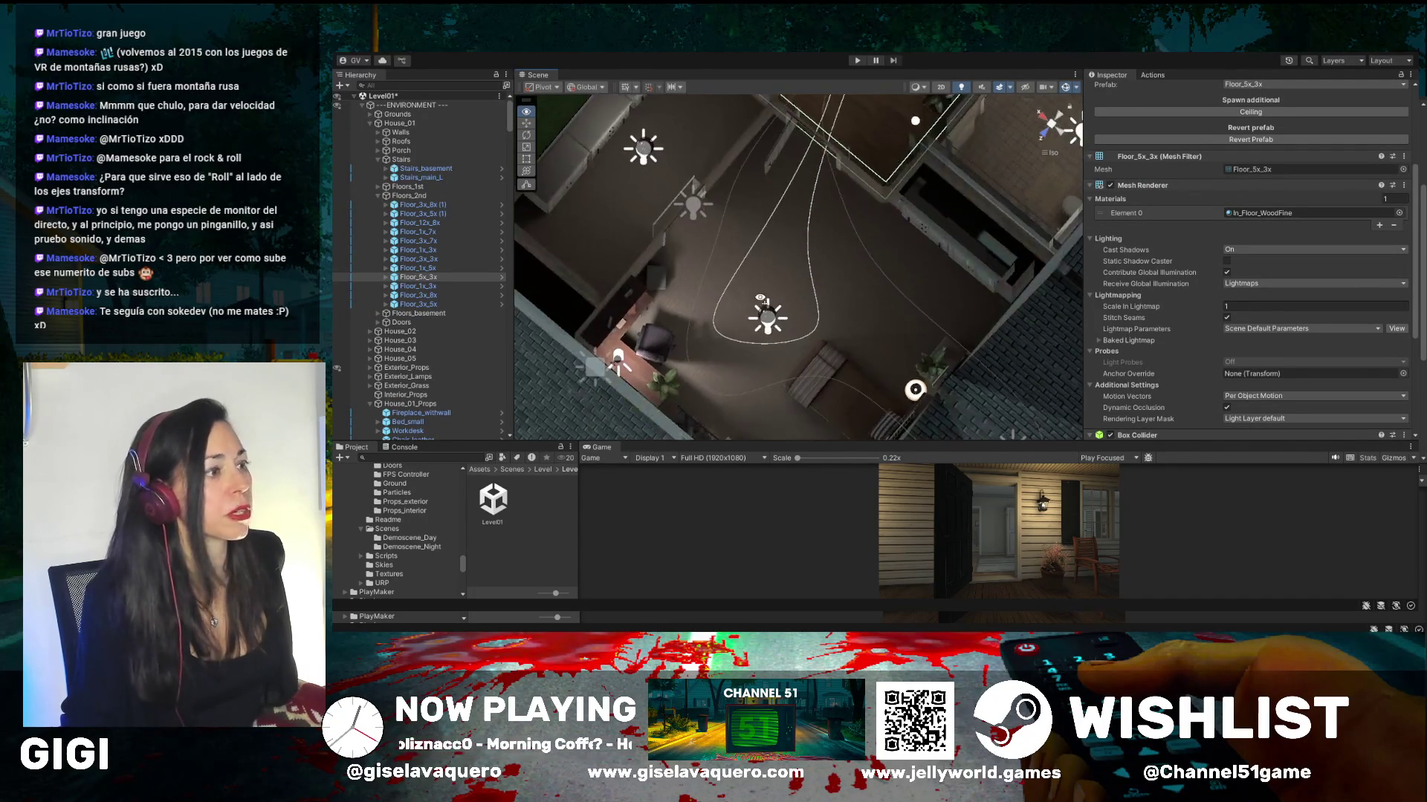
pyautogui.moveTo(895, 442); pyautogui.dragTo(896, 96)
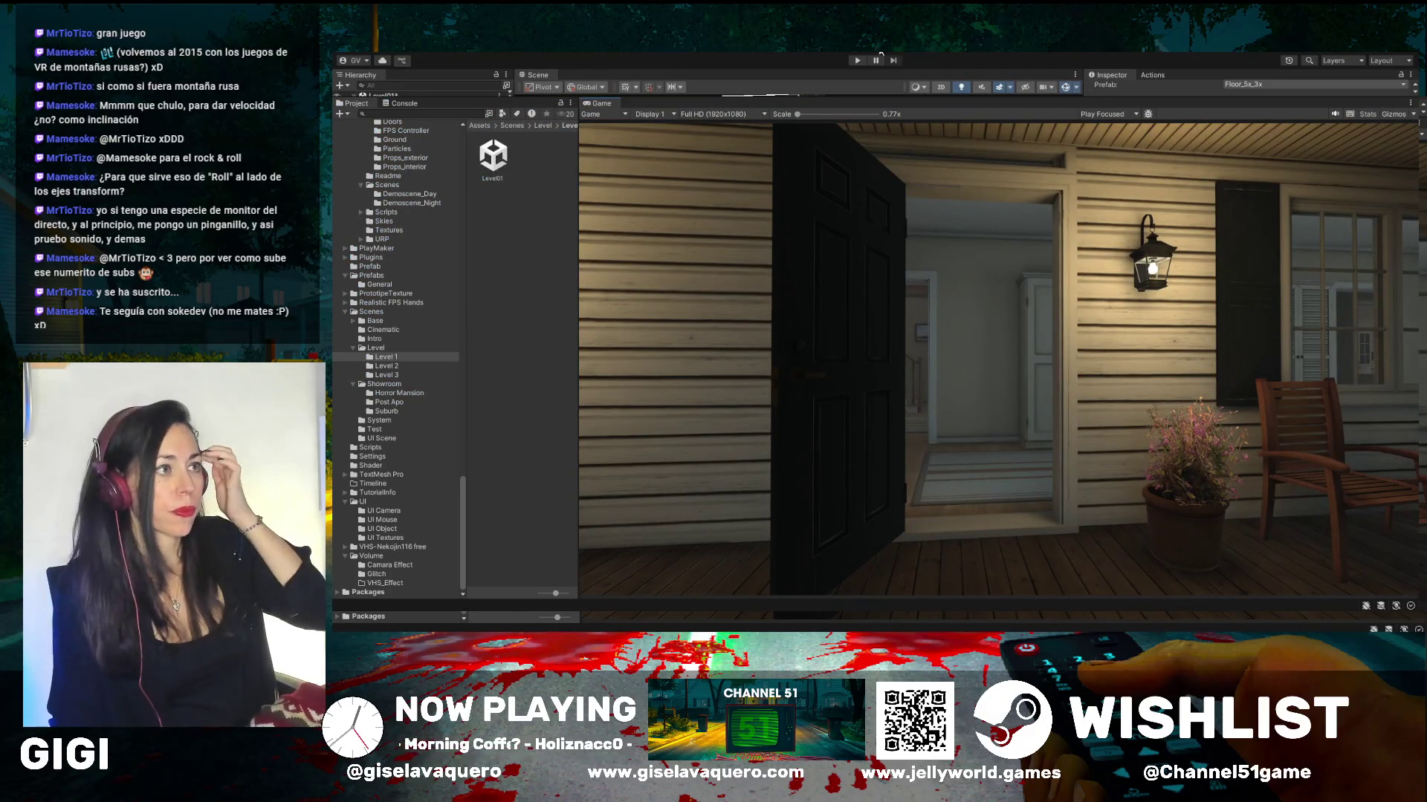
# - Run and stop a Play-mode preview of the dolly camera down the hallway, then enlarge the Scene view
pyautogui.click(856, 61)
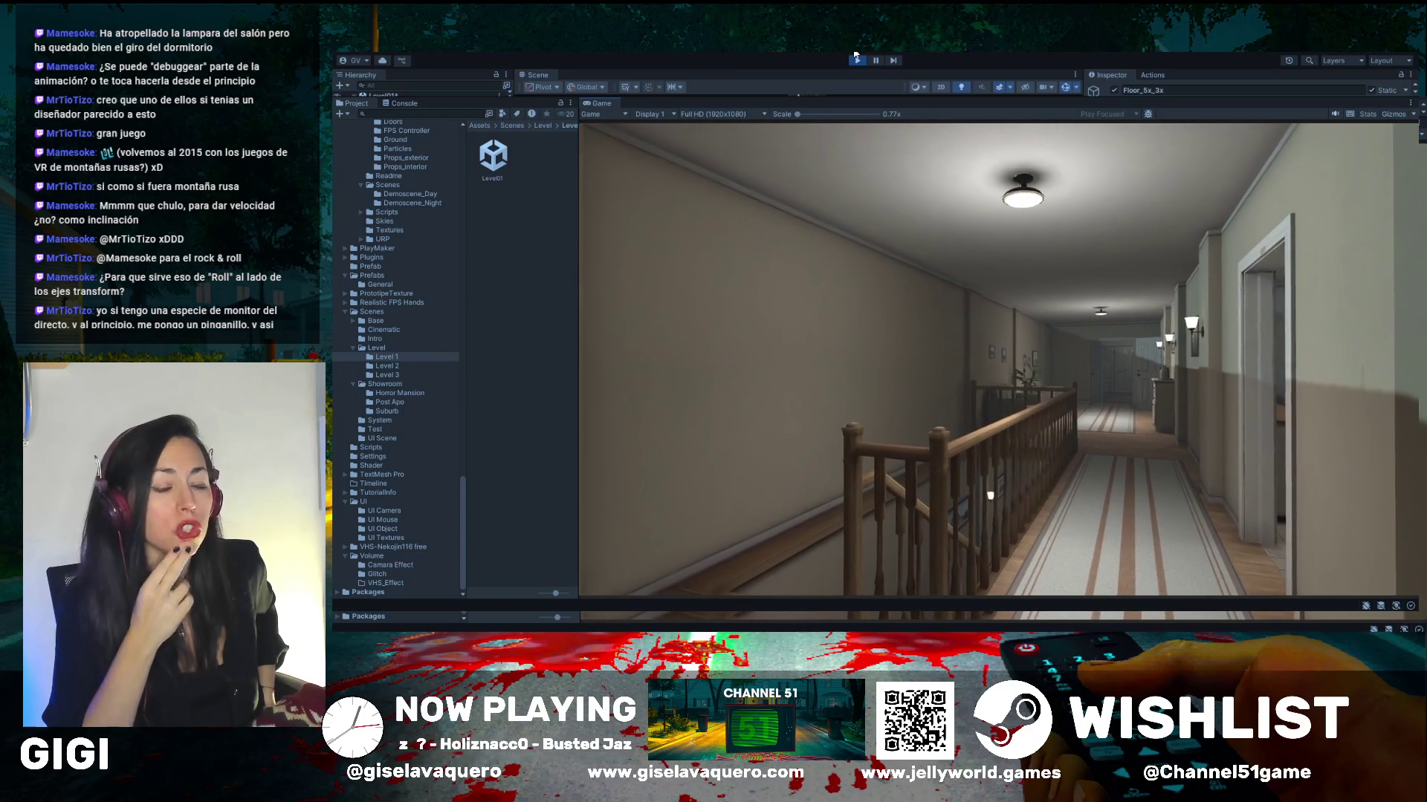
pyautogui.click(856, 60)
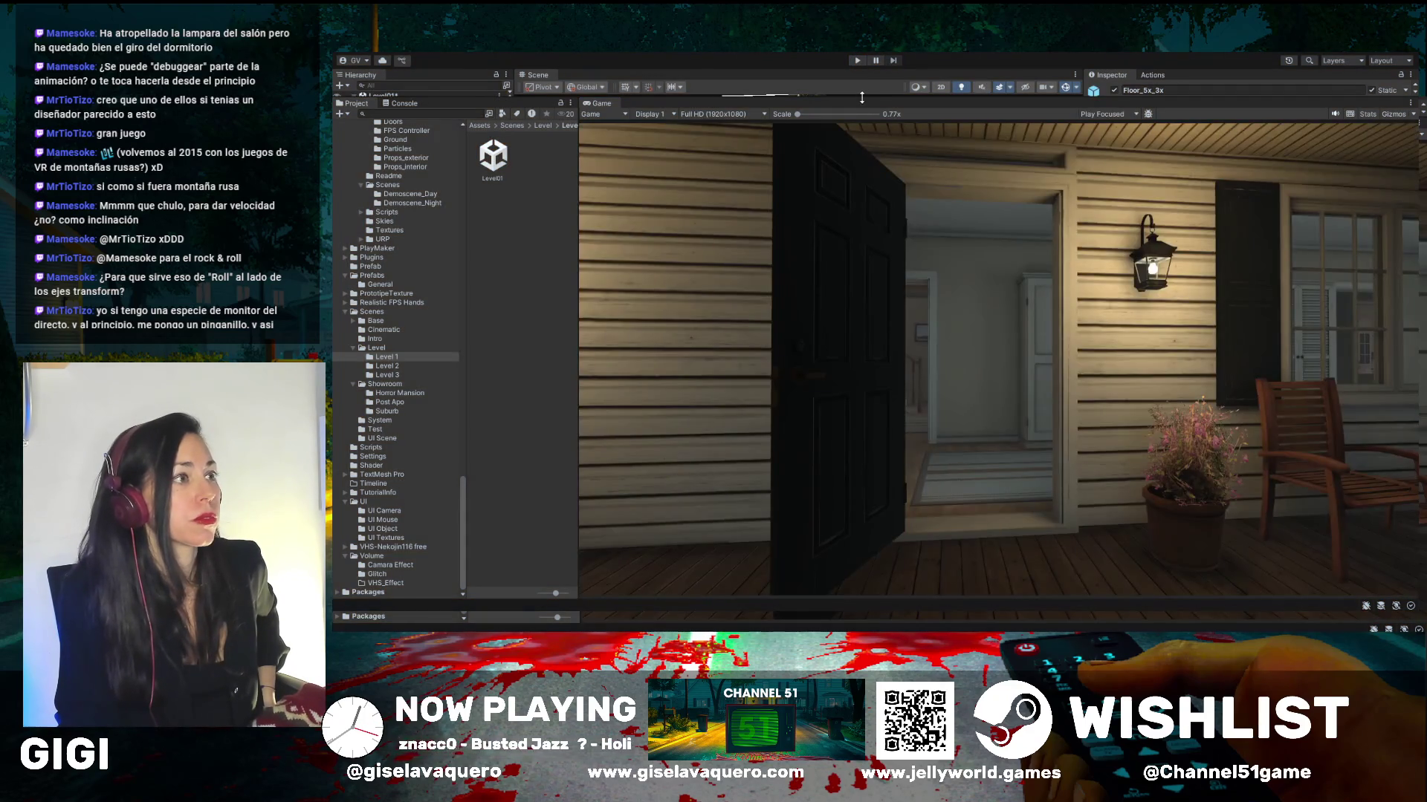
pyautogui.moveTo(862, 98)
pyautogui.mouseDown()
pyautogui.moveTo(924, 392)
pyautogui.moveTo(932, 371)
pyautogui.mouseUp()
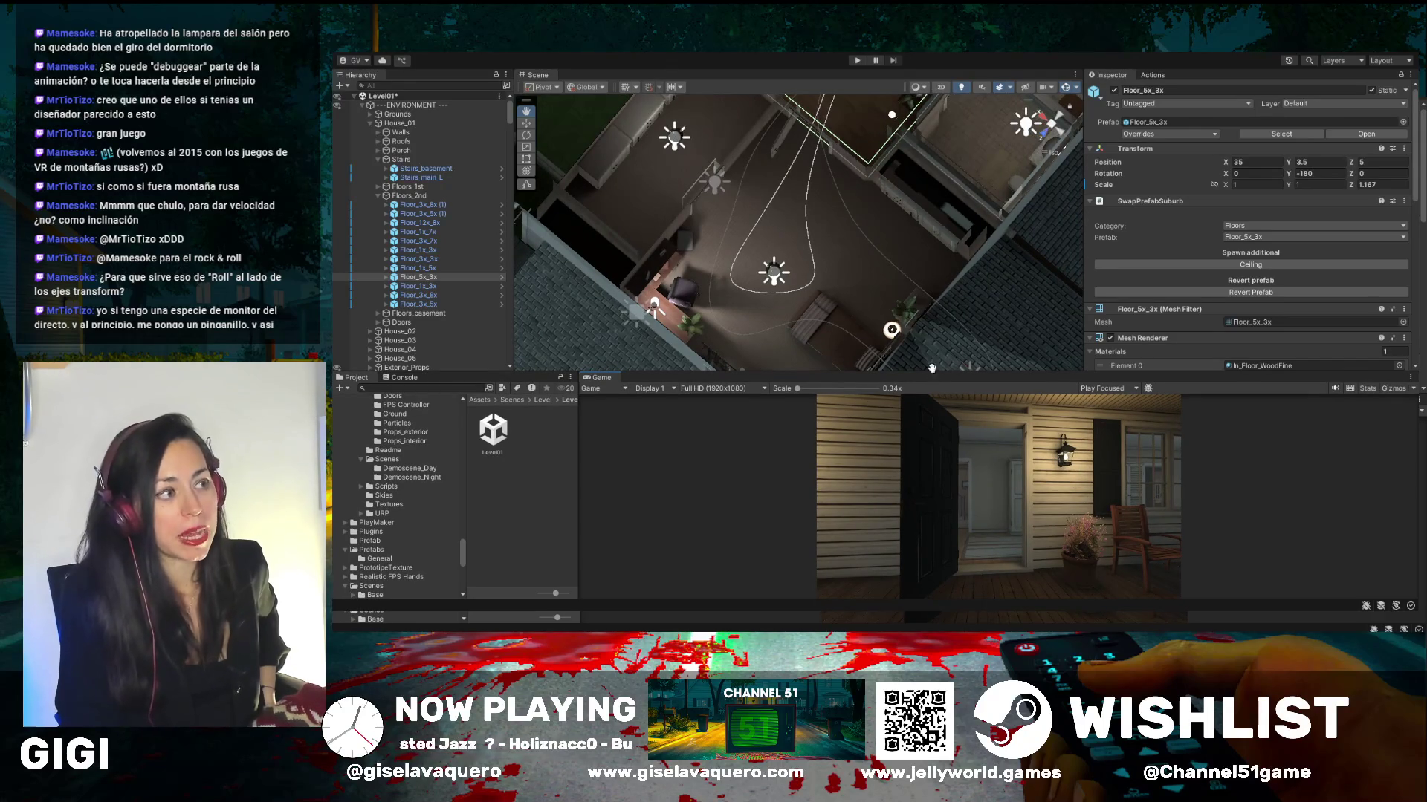
# - Orbit and pan the Scene view to a top-down view of the house interior
pyautogui.moveTo(914, 312); pyautogui.dragTo(915, 95)
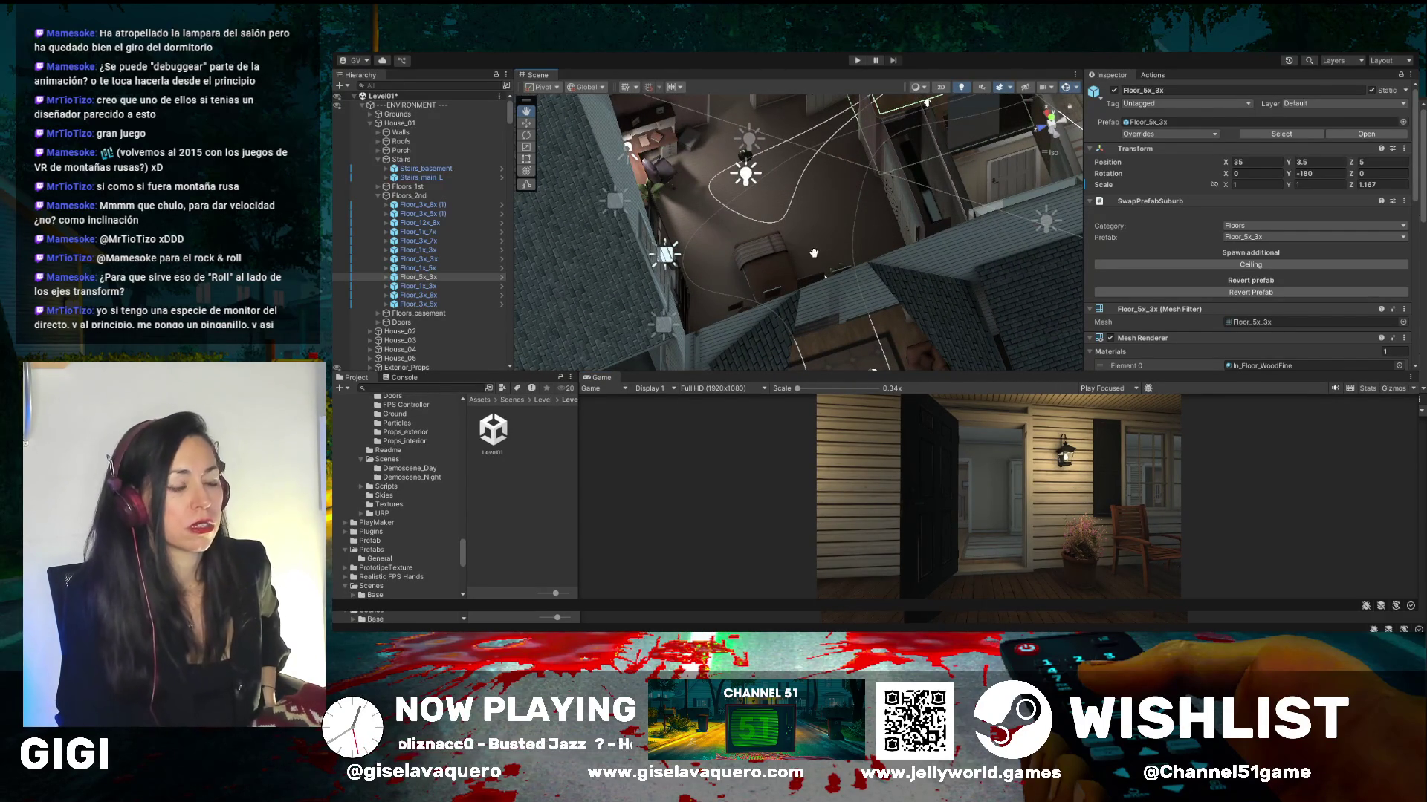
pyautogui.press('Up')
pyautogui.press('Up')
pyautogui.press('Up')
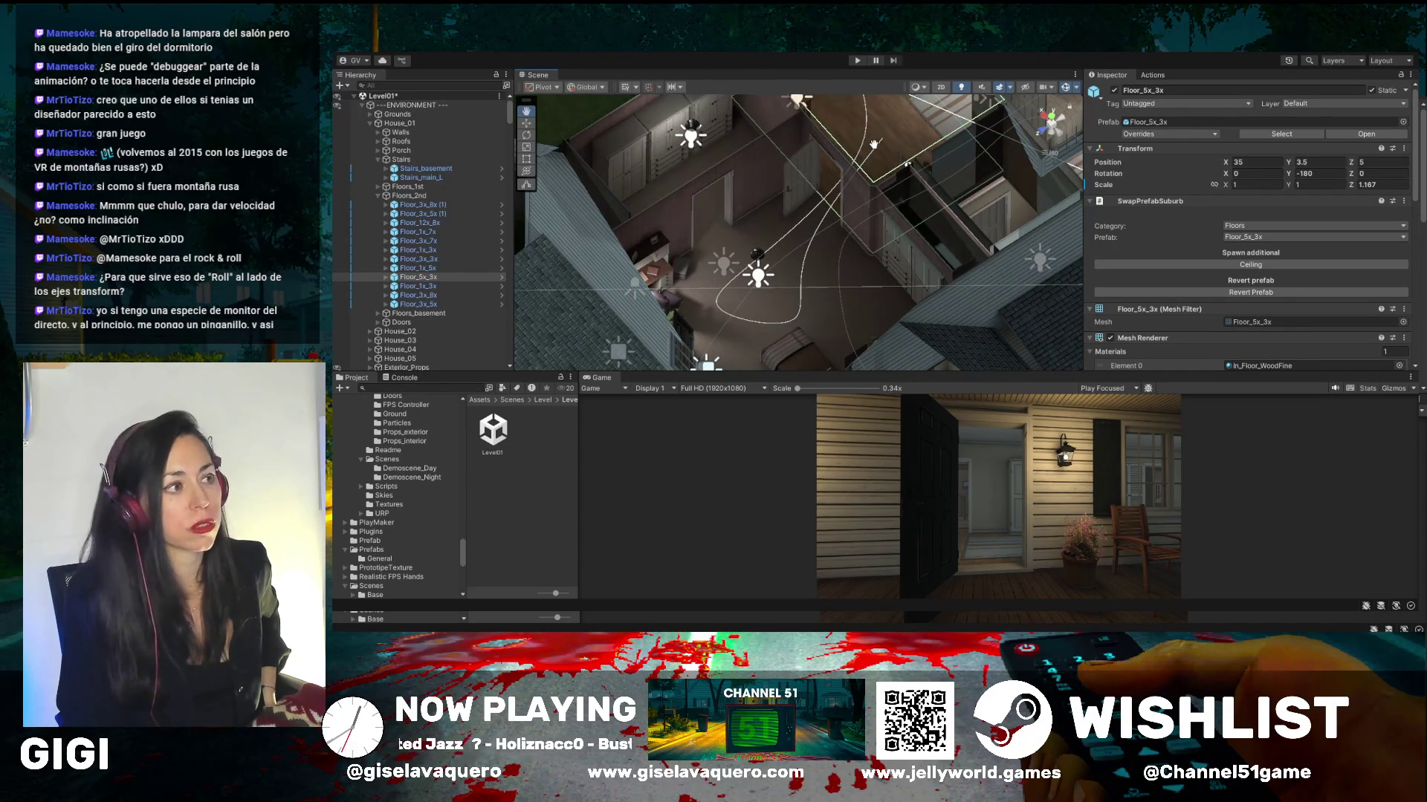
pyautogui.moveTo(874, 143)
pyautogui.mouseDown()
pyautogui.moveTo(491, 209)
pyautogui.moveTo(545, 162)
pyautogui.mouseUp()
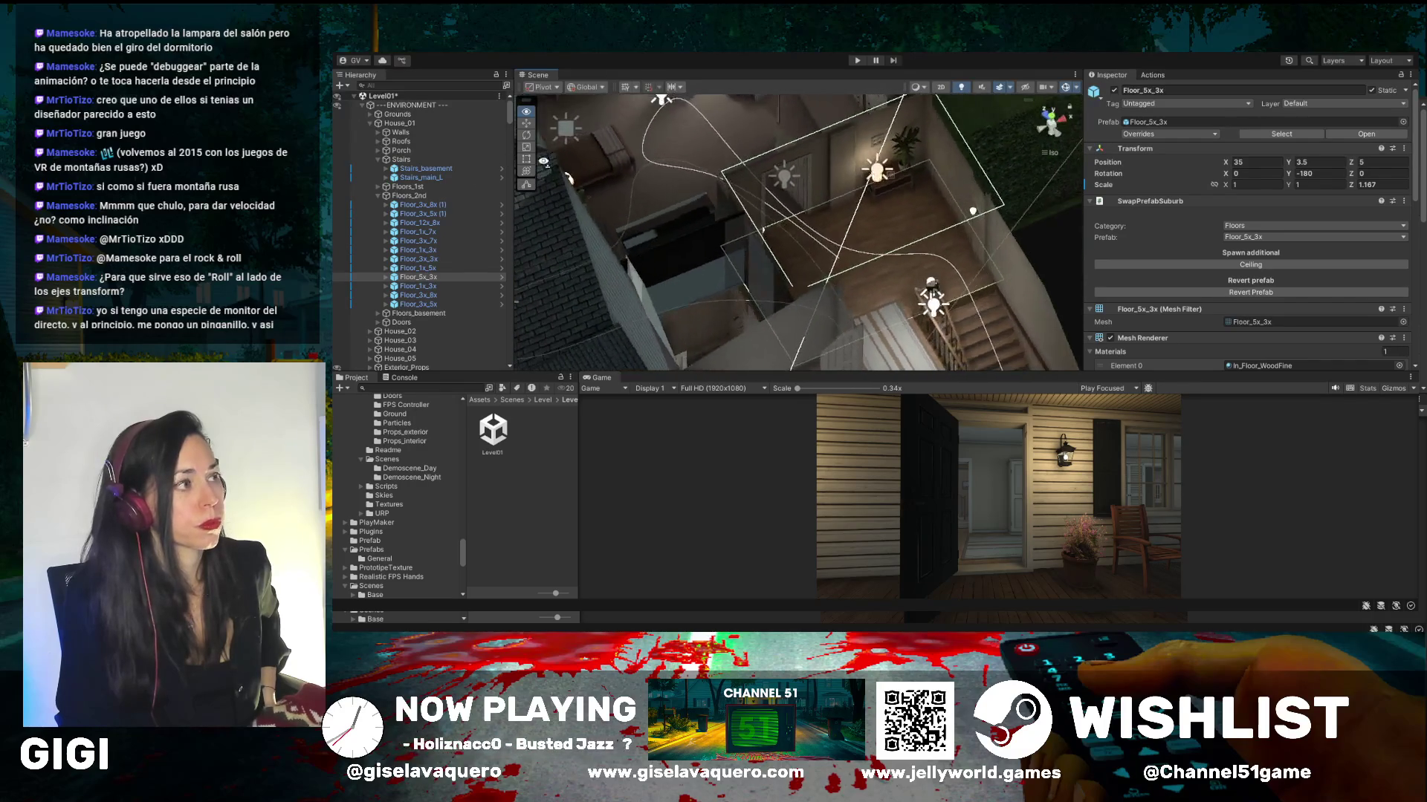
pyautogui.moveTo(654, 161)
pyautogui.mouseDown()
pyautogui.moveTo(737, 189)
pyautogui.moveTo(804, 165)
pyautogui.mouseUp()
pyautogui.moveTo(843, 222)
pyautogui.mouseDown()
pyautogui.moveTo(823, 220)
pyautogui.moveTo(847, 266)
pyautogui.moveTo(923, 304)
pyautogui.moveTo(1020, 420)
pyautogui.mouseUp()
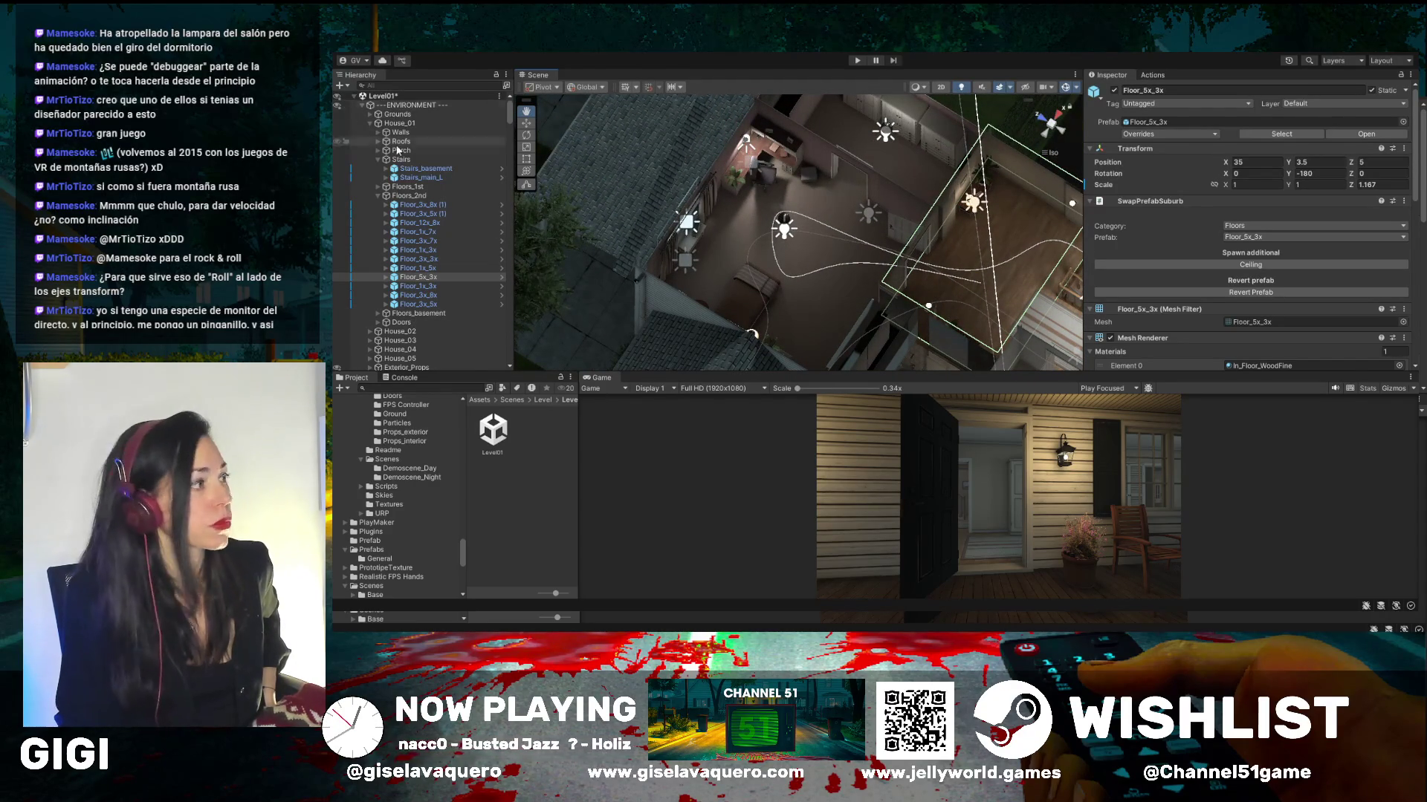
# - Collapse ENVIRONMENT and select the Dolly Track with the Move tool active
pyautogui.click(362, 105)
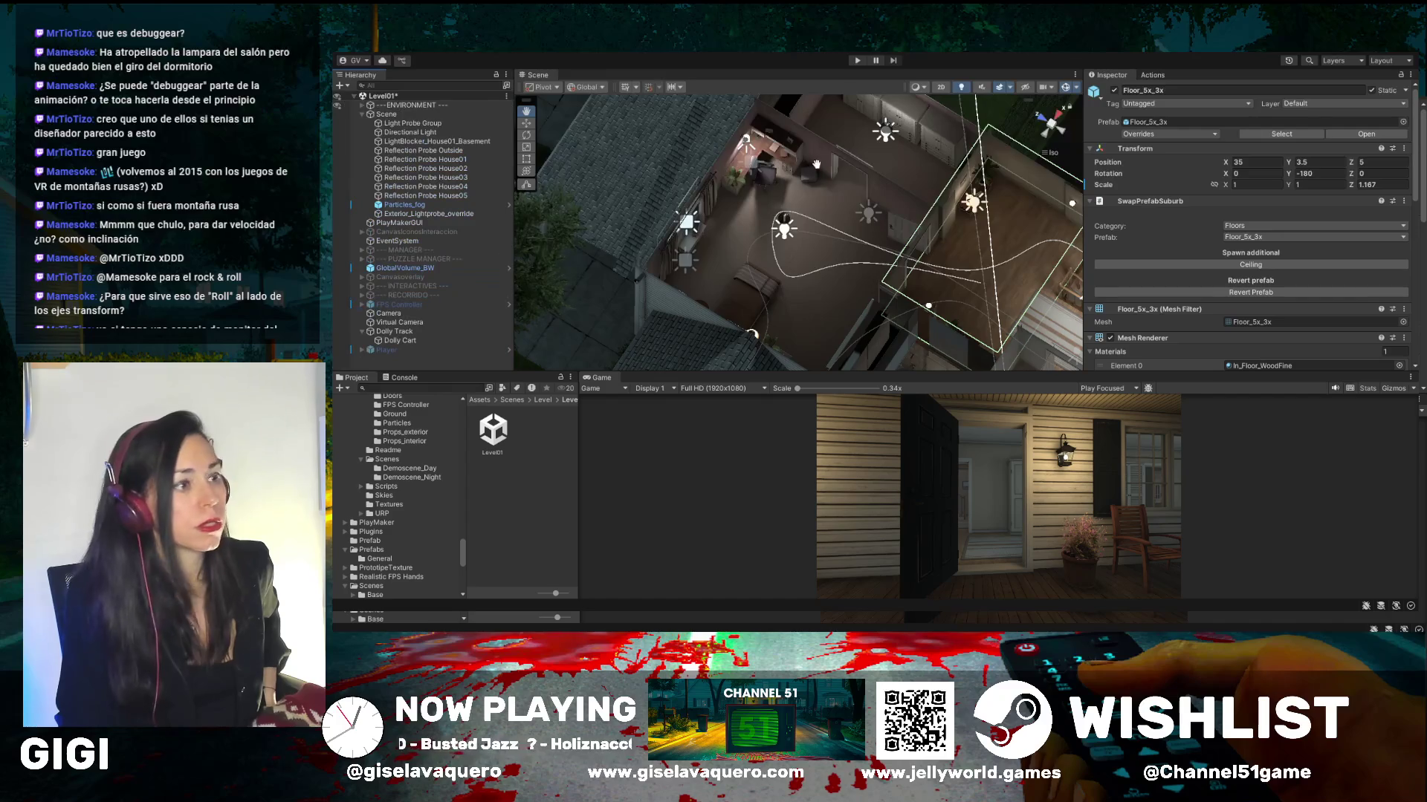
pyautogui.moveTo(876, 208)
pyautogui.mouseDown()
pyautogui.moveTo(939, 169)
pyautogui.moveTo(576, 152)
pyautogui.mouseUp()
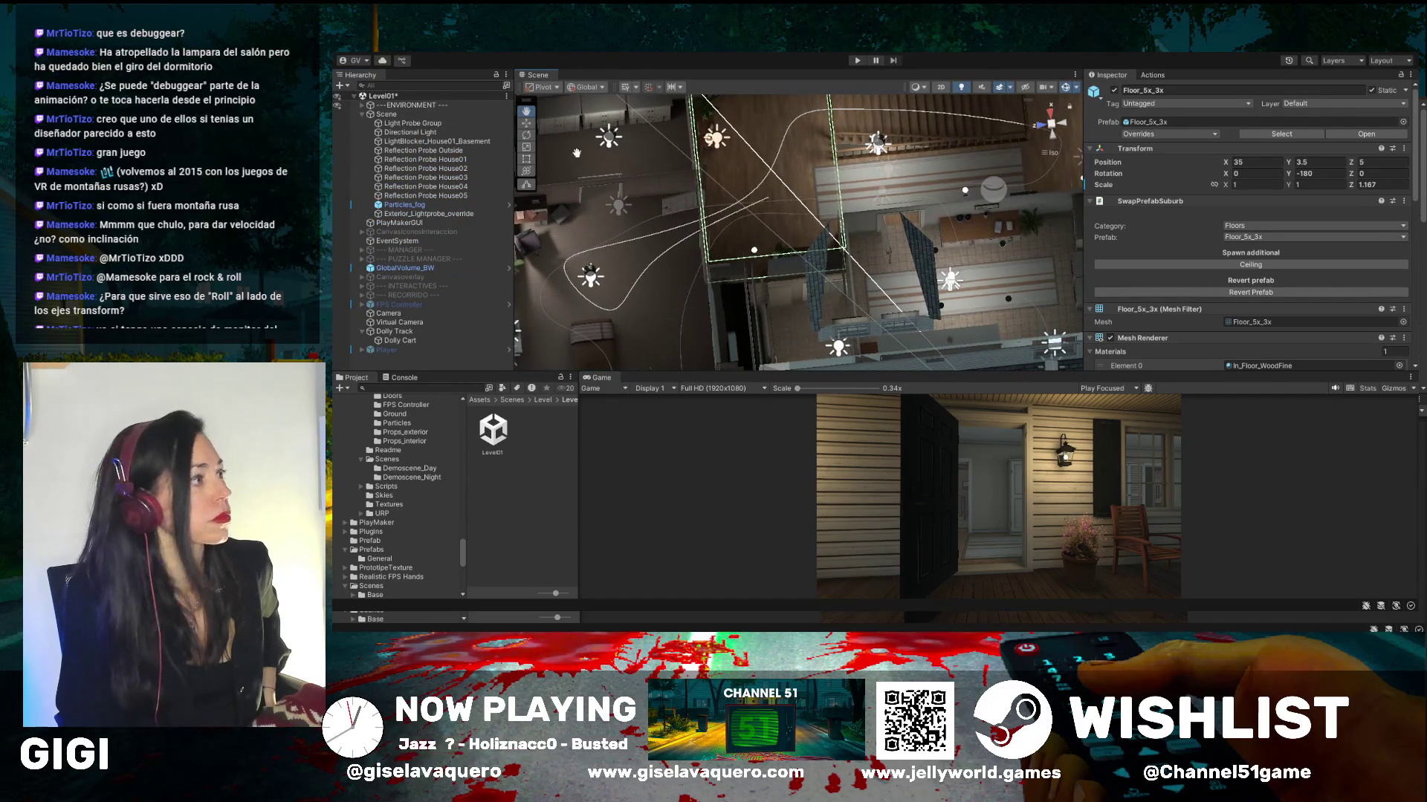
pyautogui.click(527, 123)
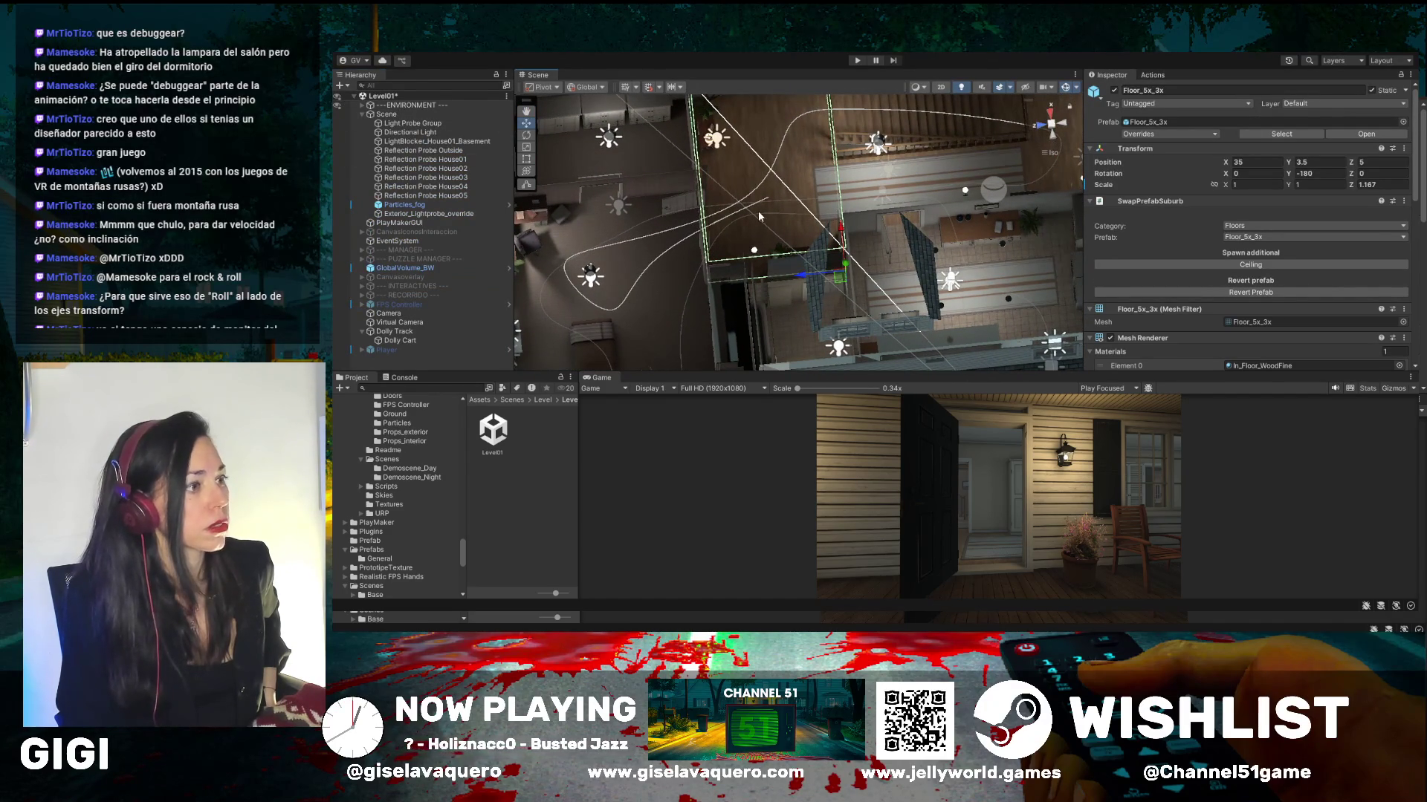
pyautogui.click(387, 332)
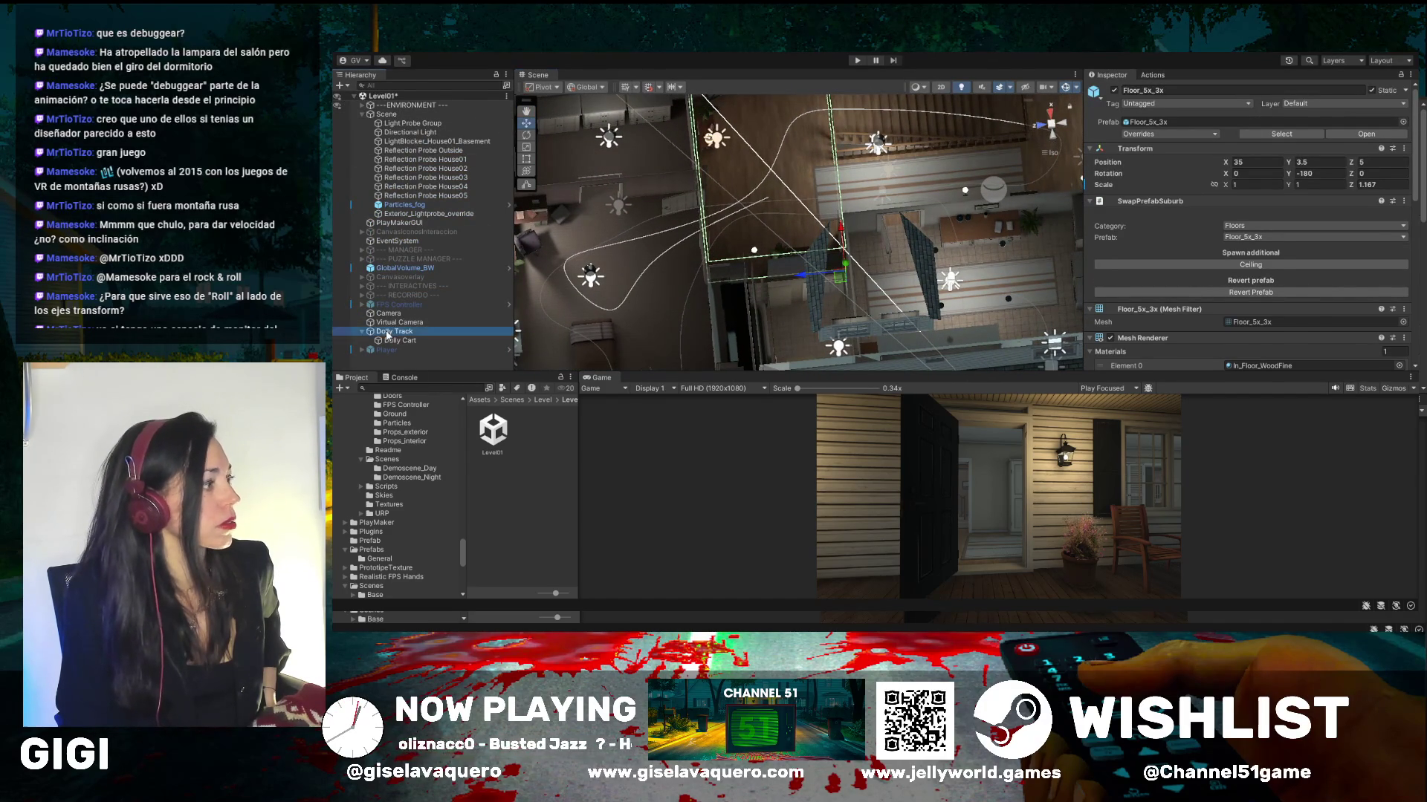
# - Frame the dolly track, nudge a waypoint to bend the path, and add a waypoint
pyautogui.press('f')
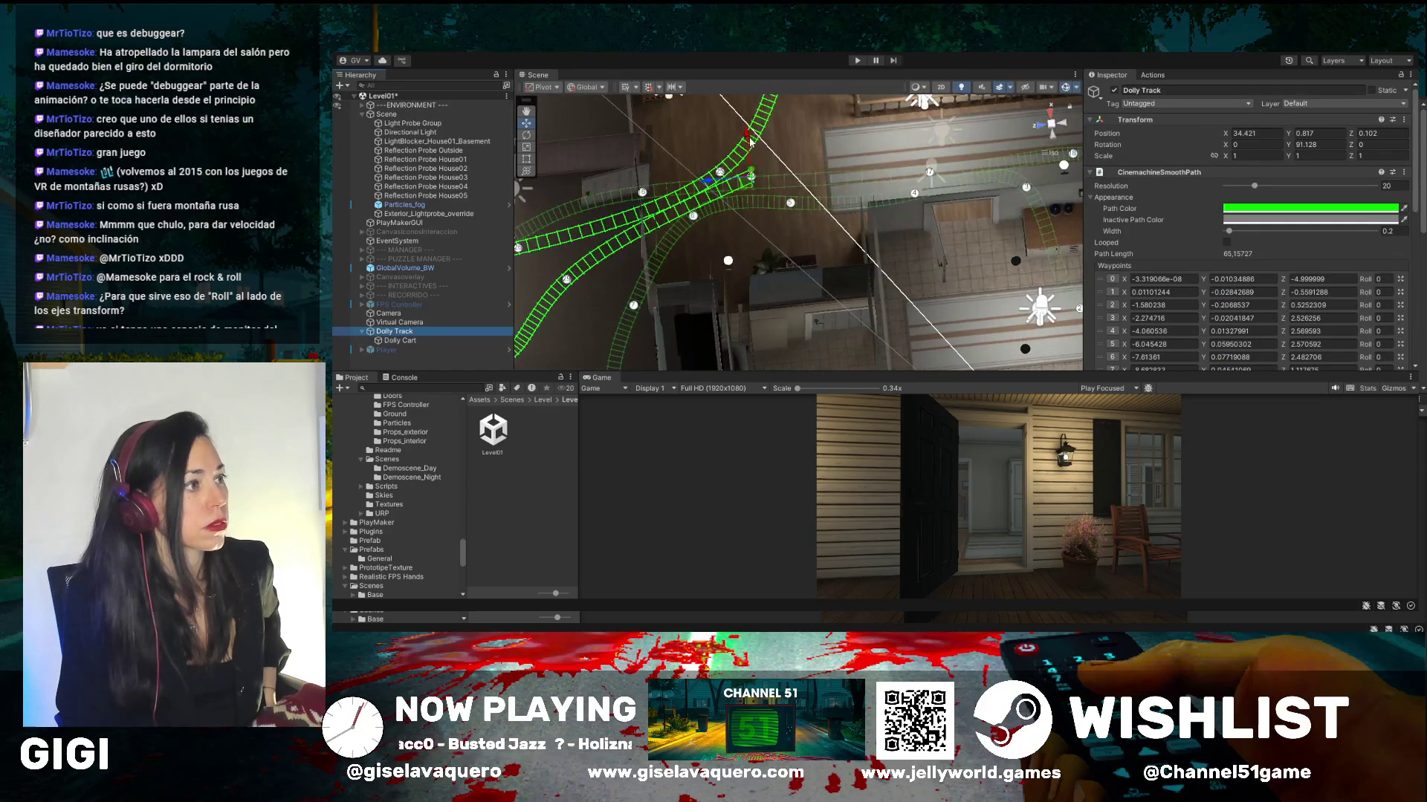
pyautogui.moveTo(751, 141); pyautogui.dragTo(756, 135)
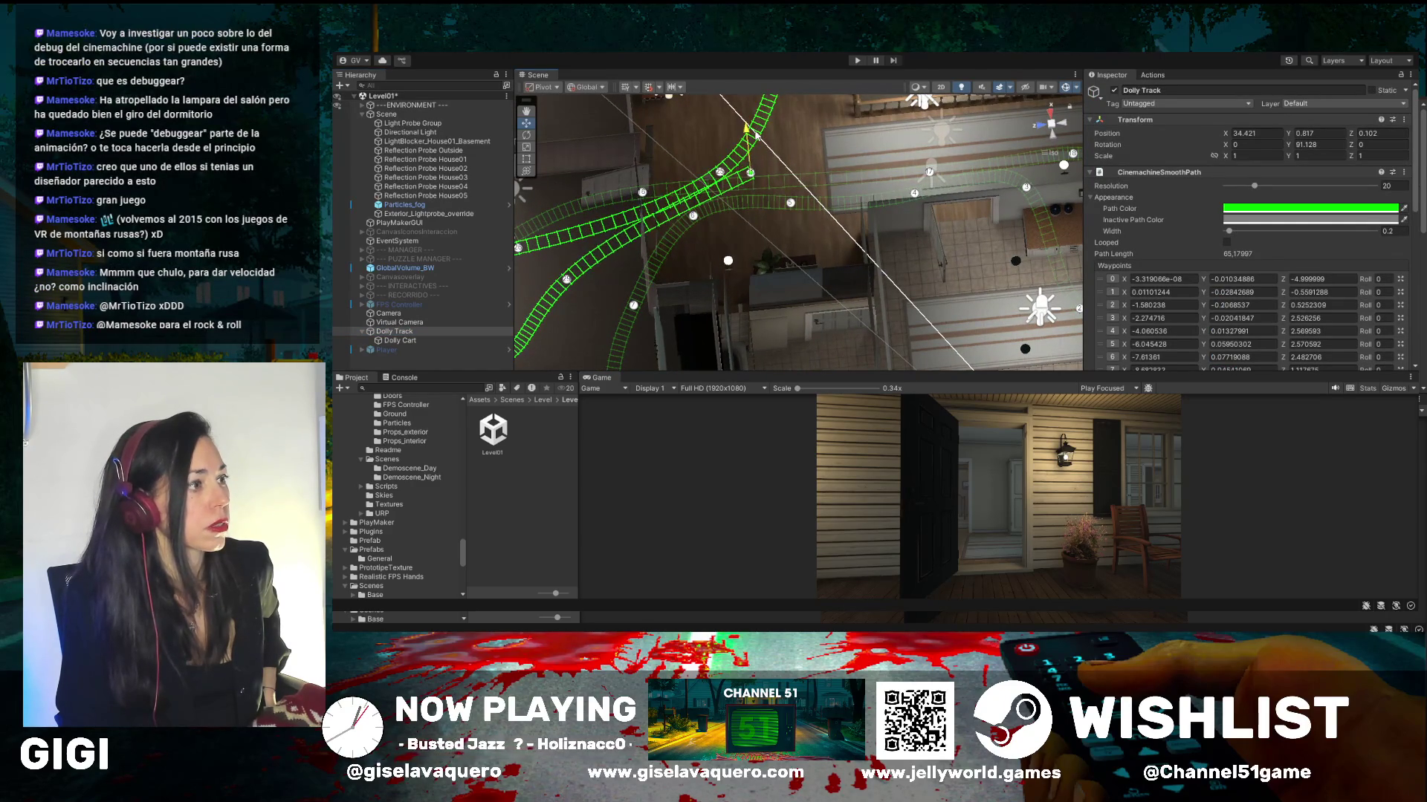
pyautogui.moveTo(708, 179); pyautogui.dragTo(684, 185)
pyautogui.moveTo(720, 139); pyautogui.dragTo(720, 145)
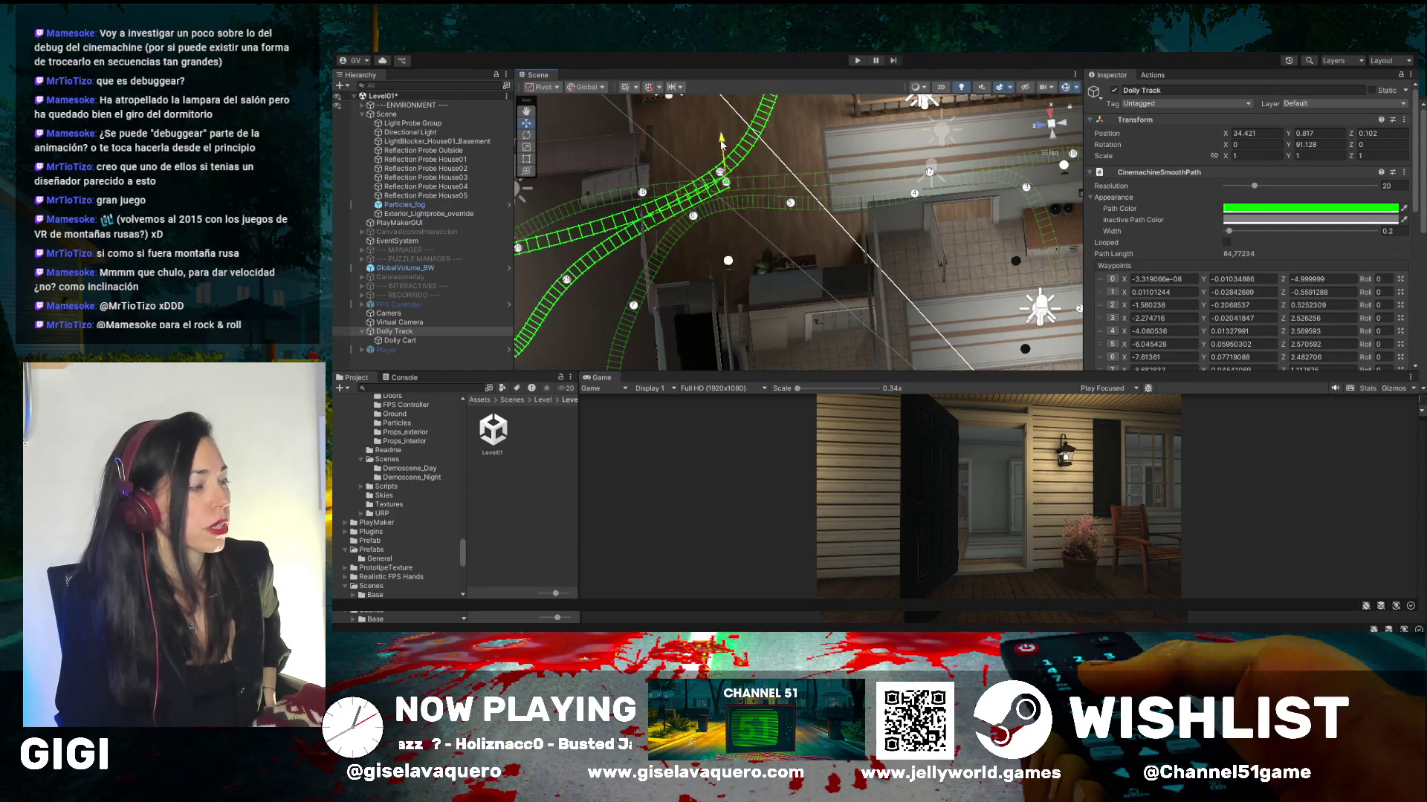
pyautogui.scroll(-3, 1263, 313)
pyautogui.scroll(-8, 1263, 313)
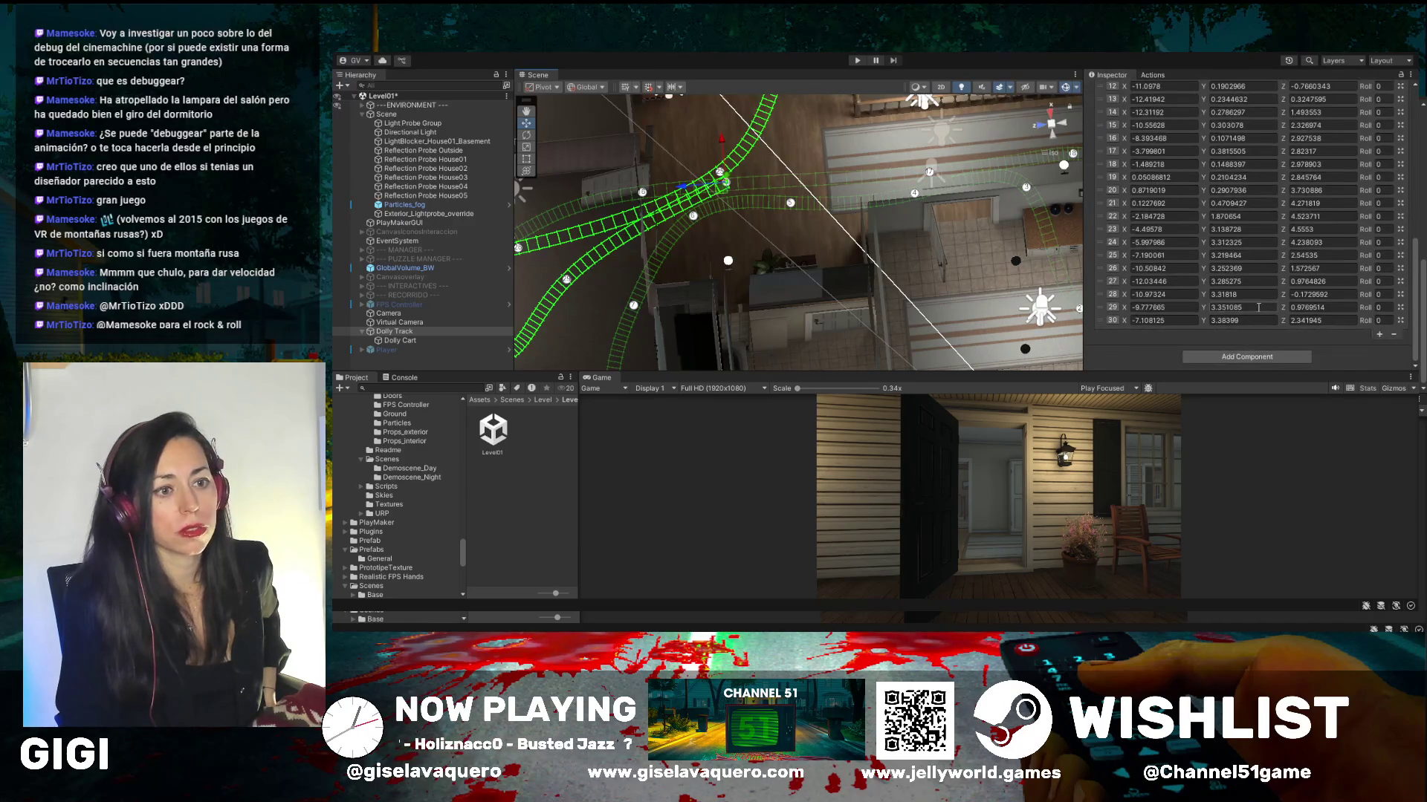
pyautogui.click(1380, 335)
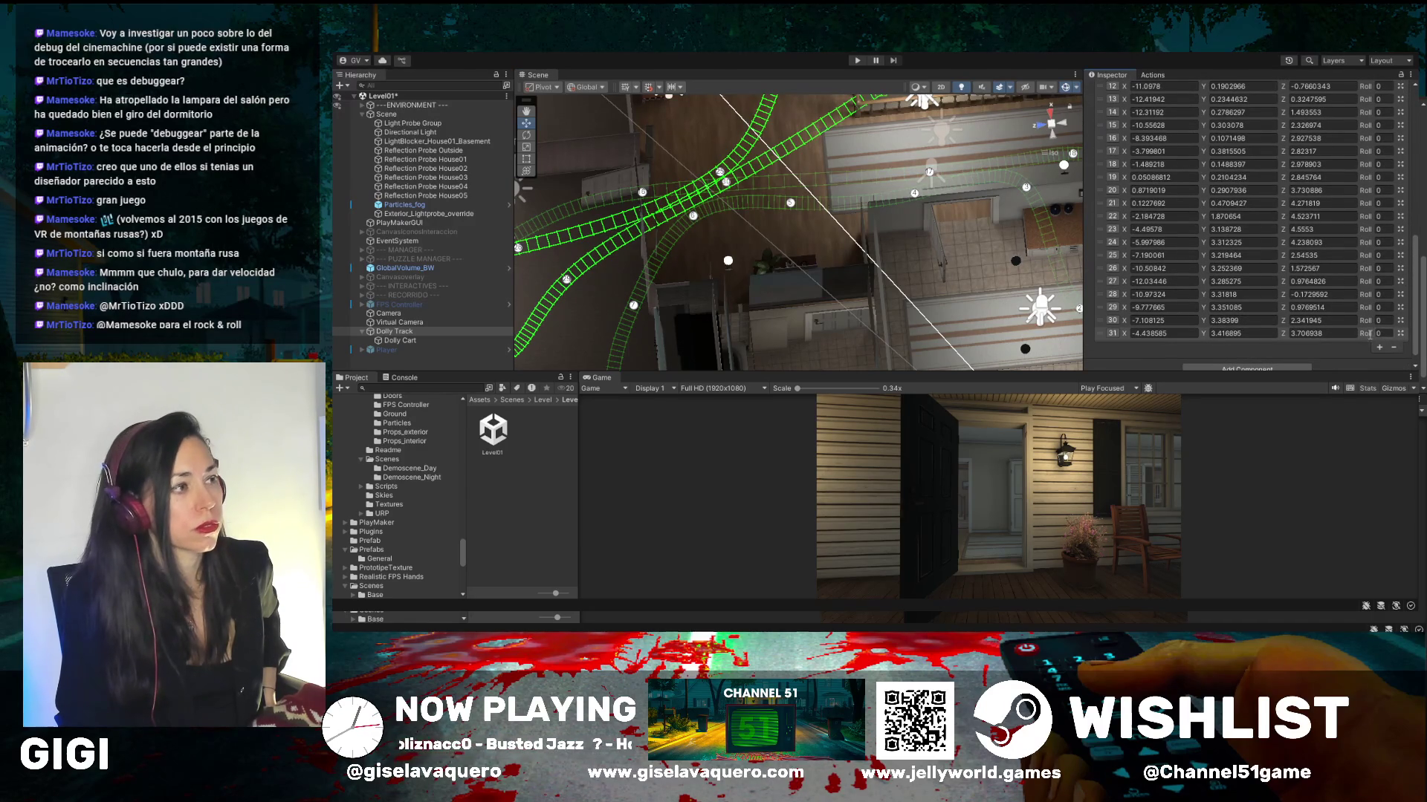
# - Reselect the Dolly Track and pull a staircase waypoint down, lengthening the path to 67.69603
pyautogui.click(846, 185)
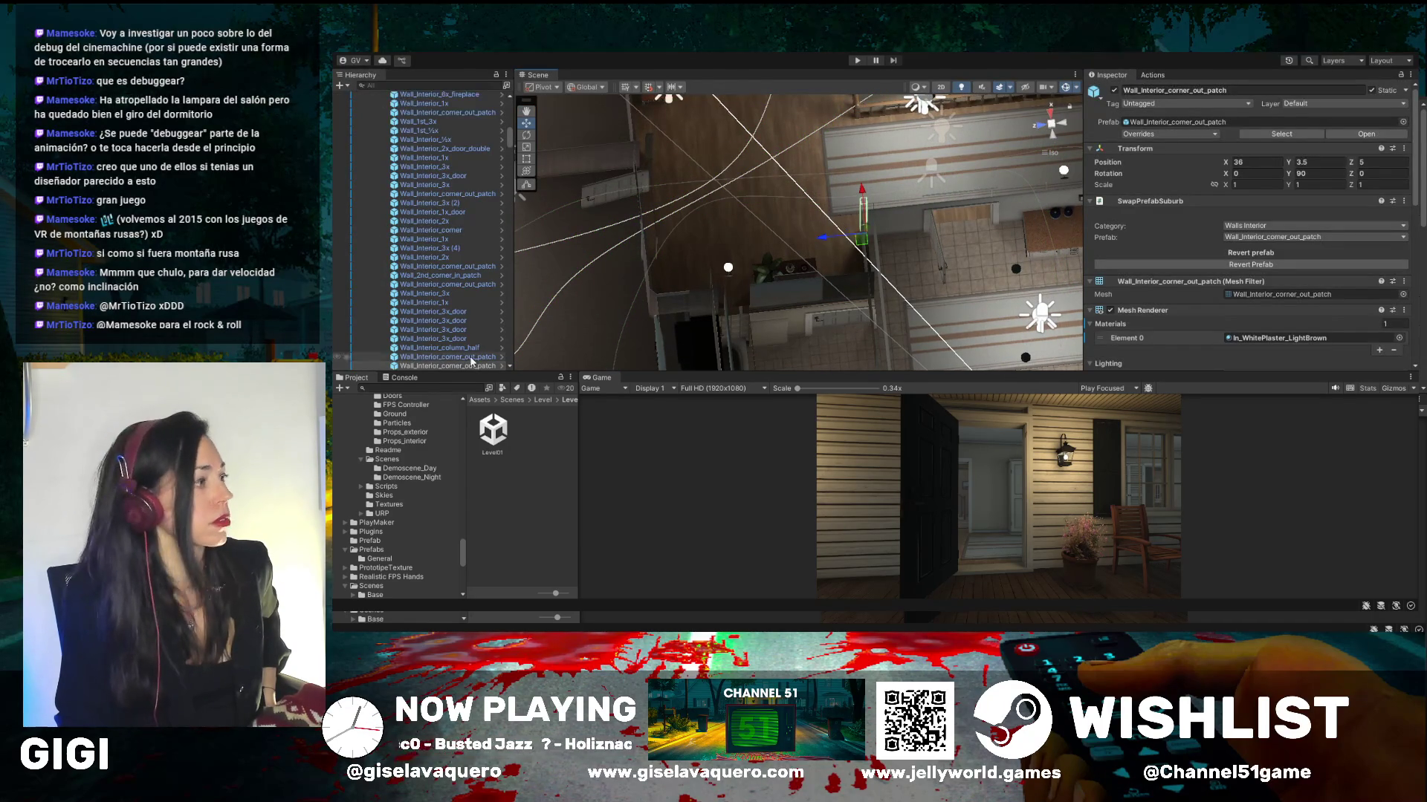
pyautogui.scroll(15, 448, 122)
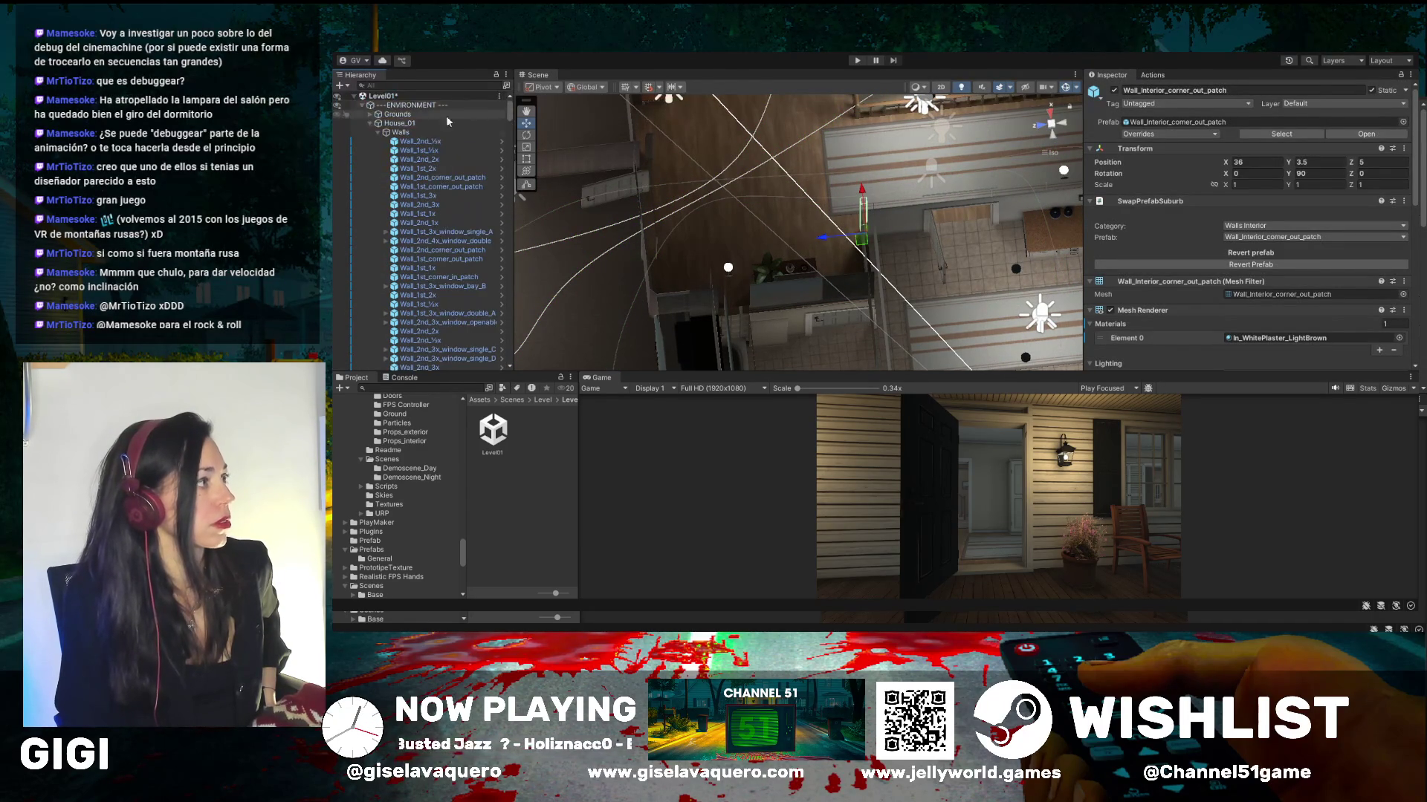
pyautogui.click(398, 106)
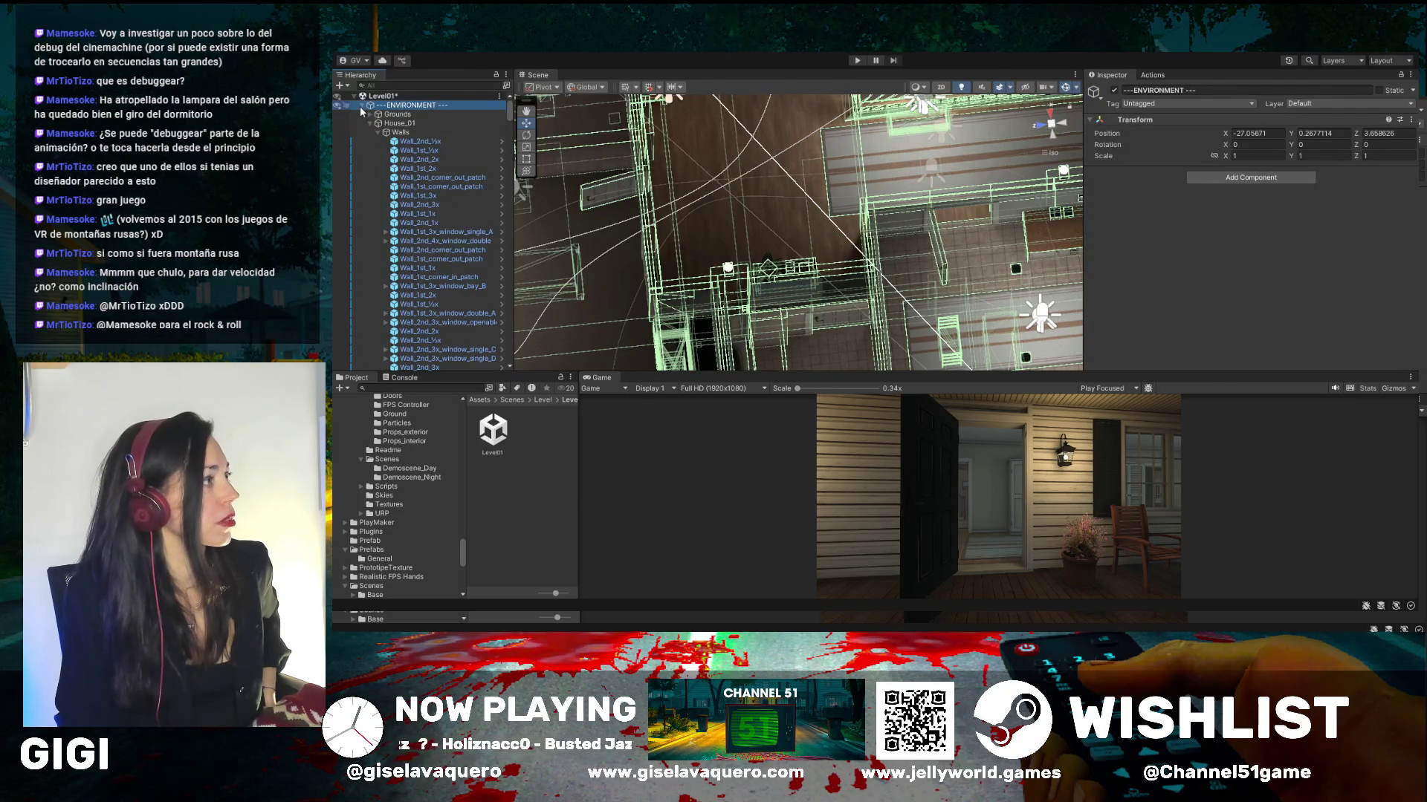
pyautogui.click(362, 105)
pyautogui.click(400, 332)
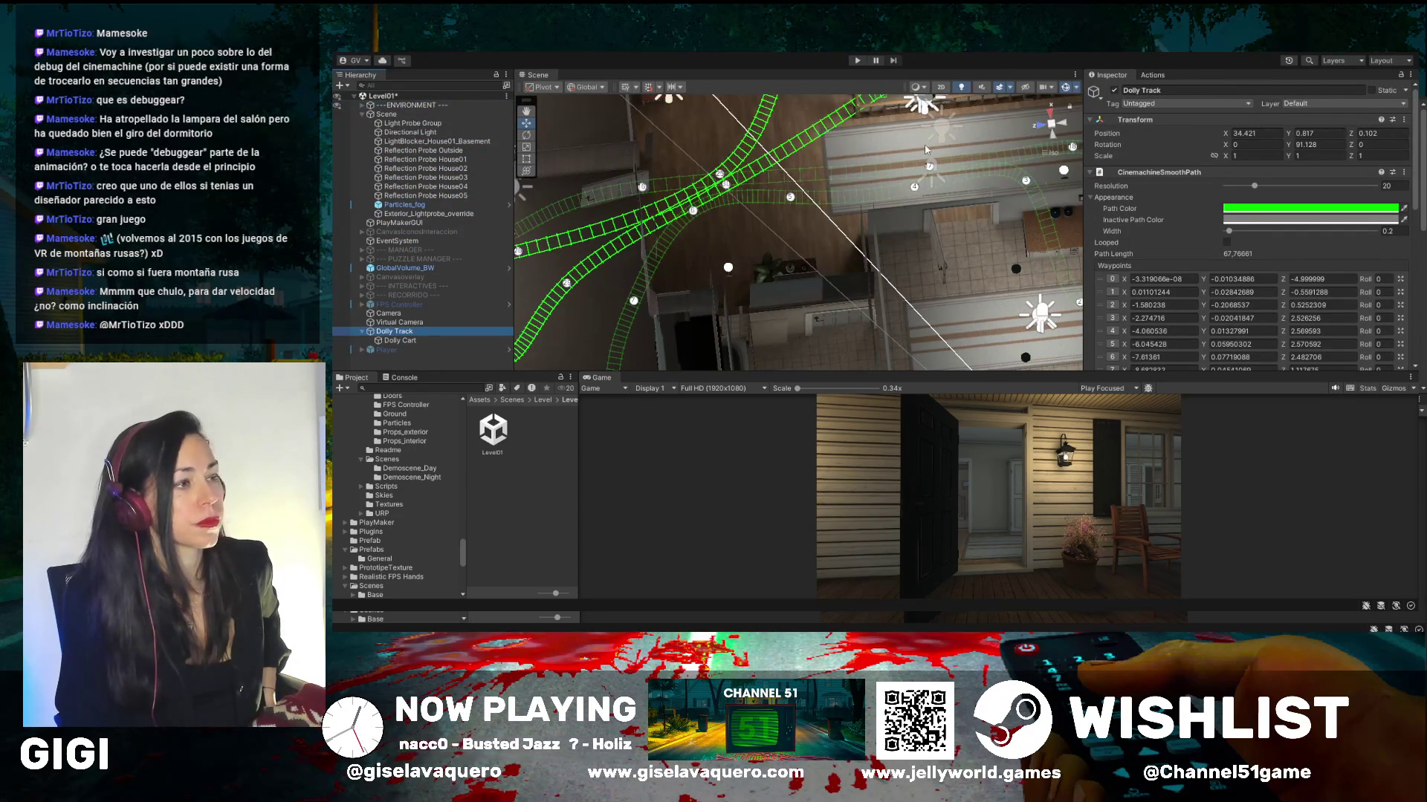
pyautogui.click(527, 111)
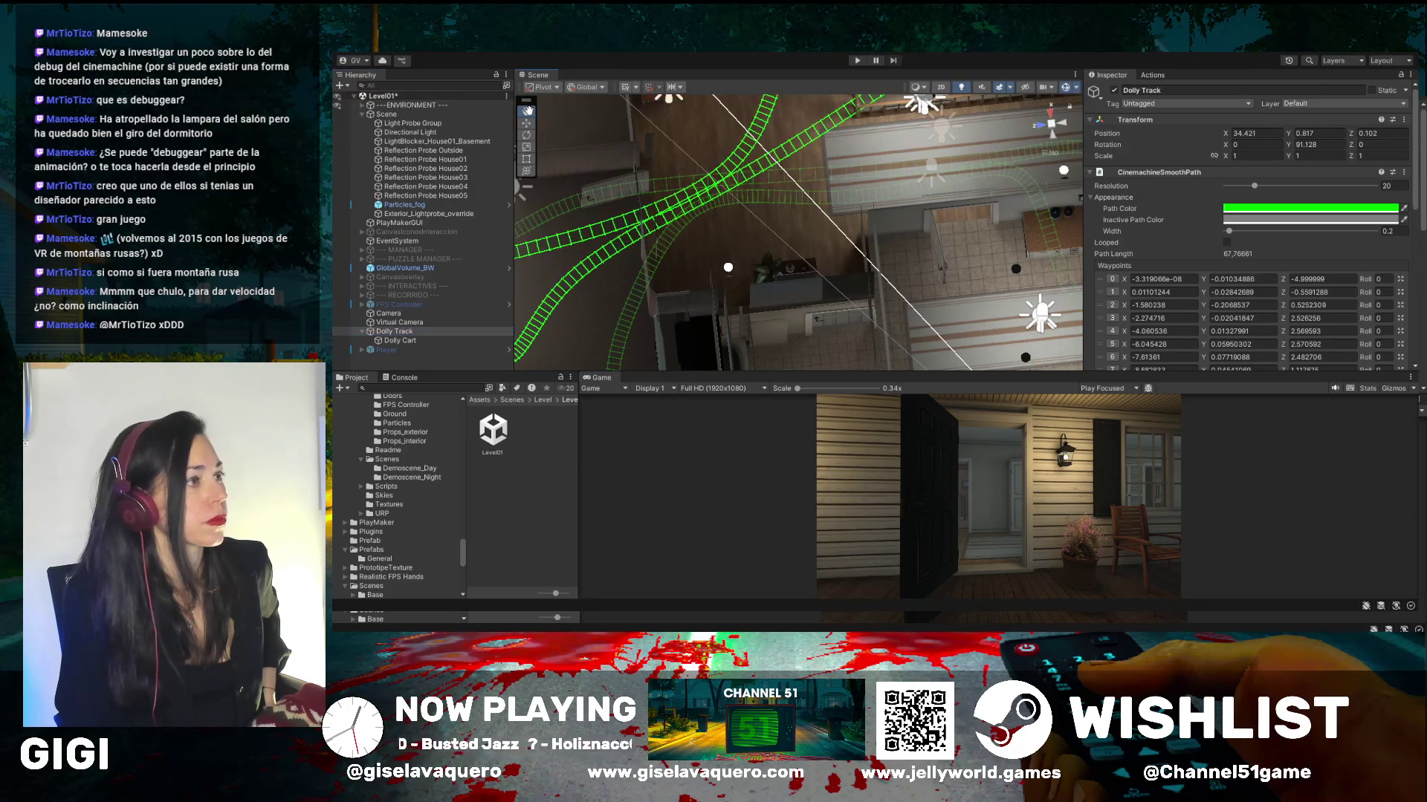
pyautogui.moveTo(854, 245)
pyautogui.mouseDown()
pyautogui.moveTo(837, 295)
pyautogui.moveTo(870, 308)
pyautogui.mouseUp()
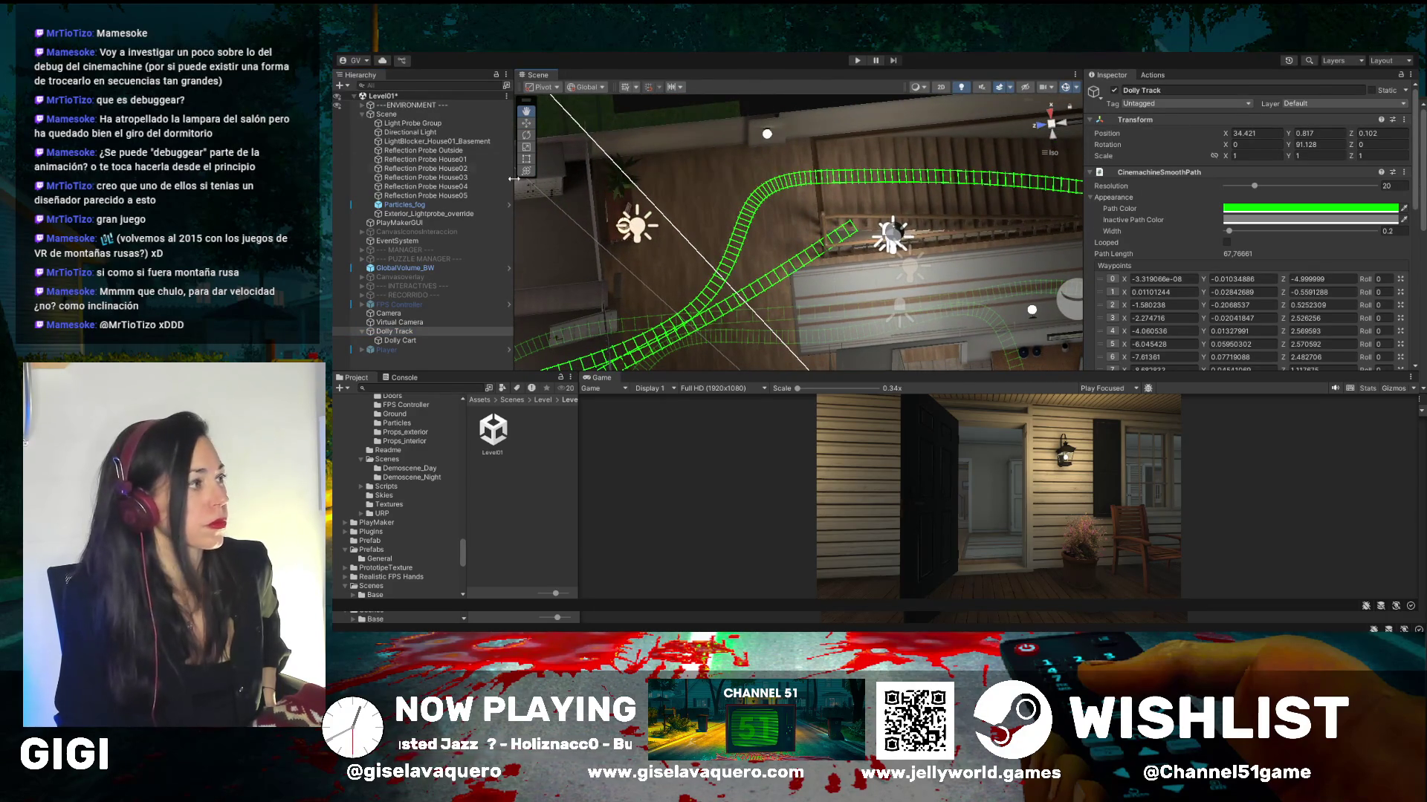
pyautogui.click(527, 123)
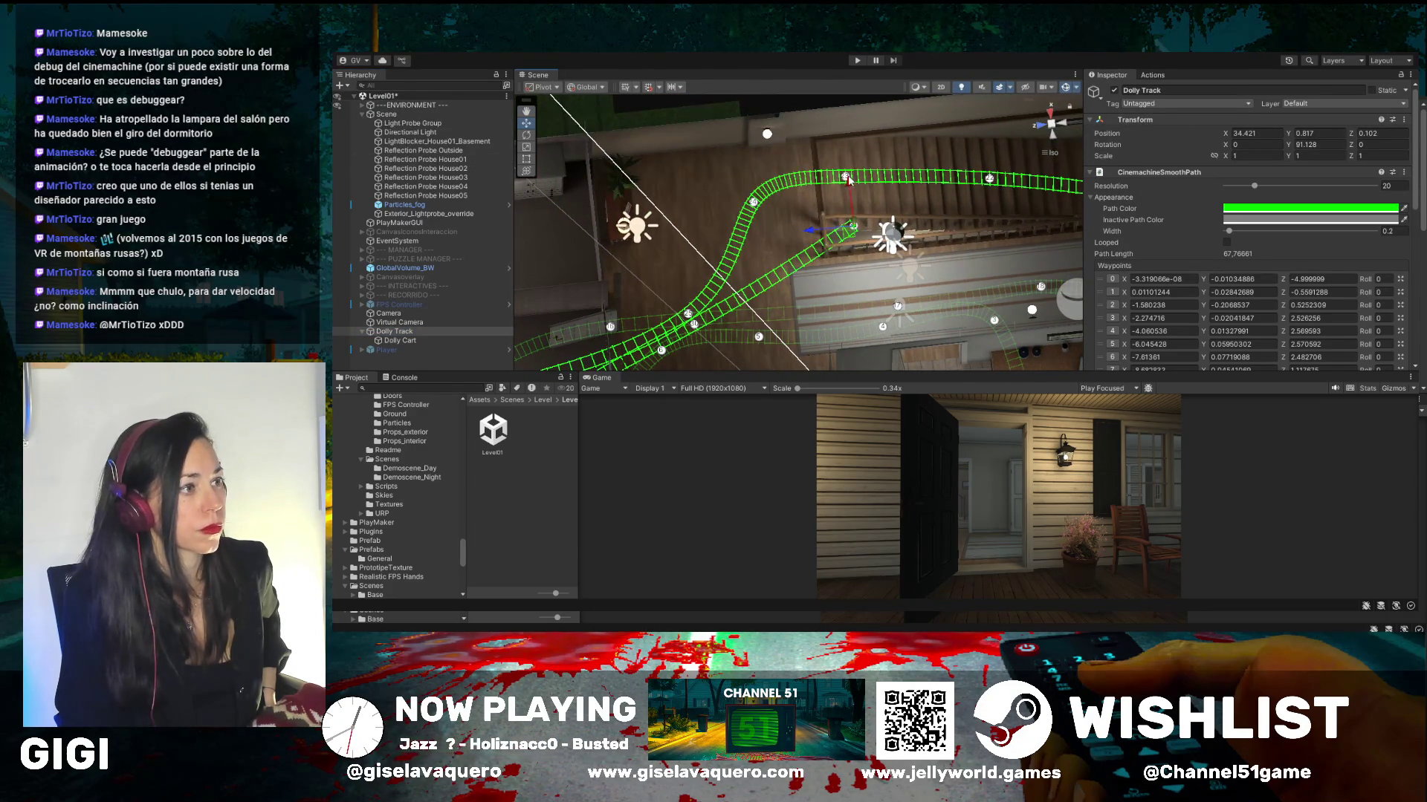
pyautogui.moveTo(850, 179); pyautogui.dragTo(883, 247)
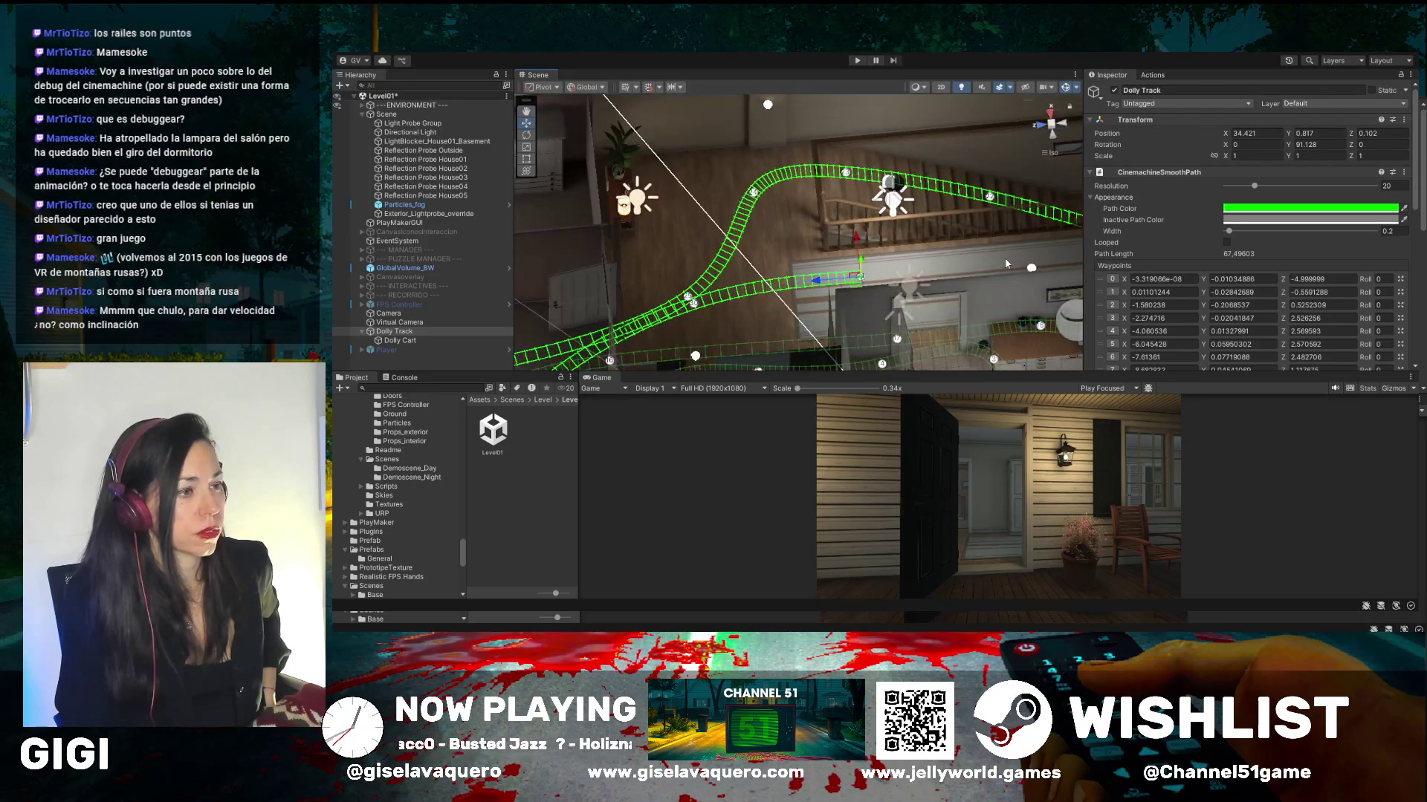
# - Select Floor_stairs_5x_4x and collapse the ENVIRONMENT group in the Hierarchy
pyautogui.click(1005, 259)
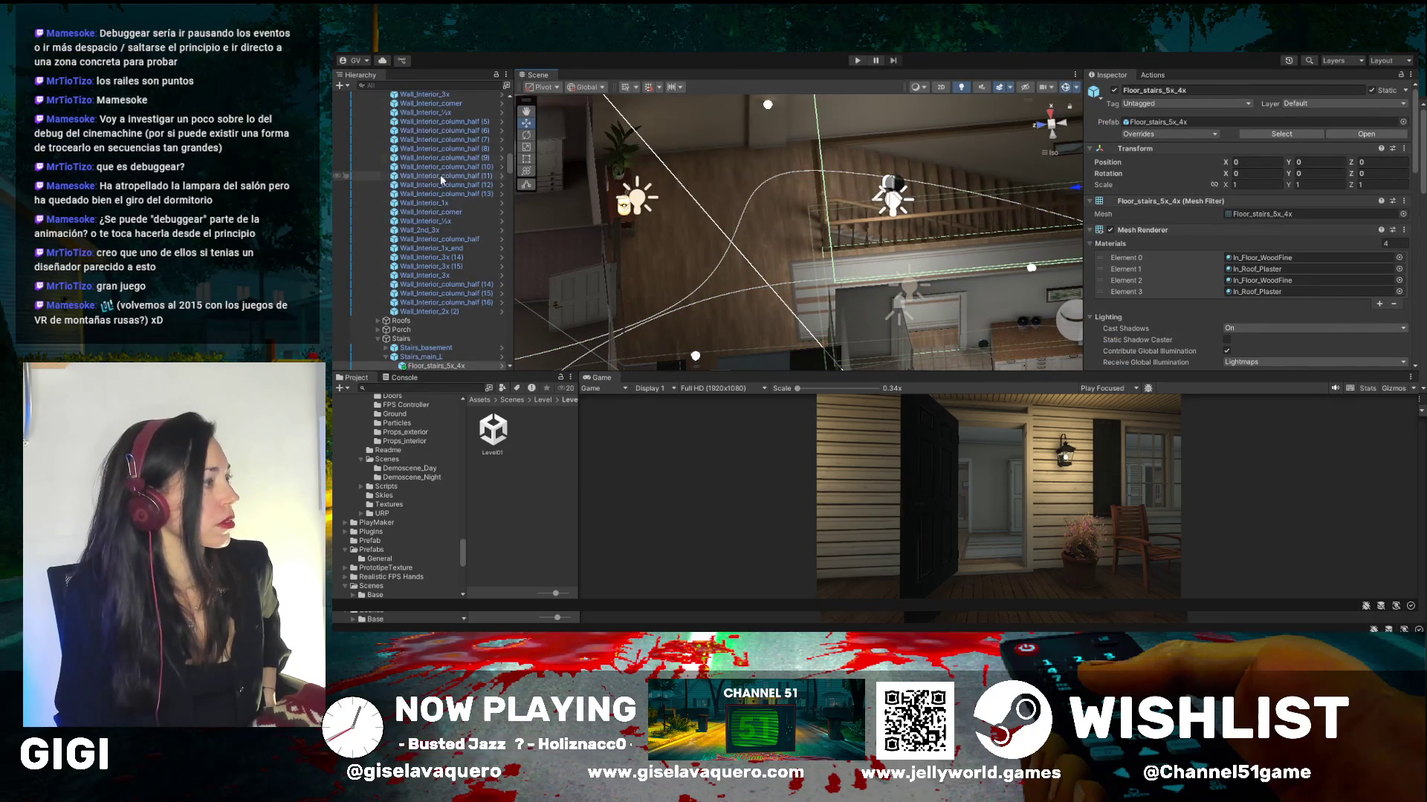
pyautogui.scroll(5, 444, 183)
pyautogui.scroll(10, 439, 178)
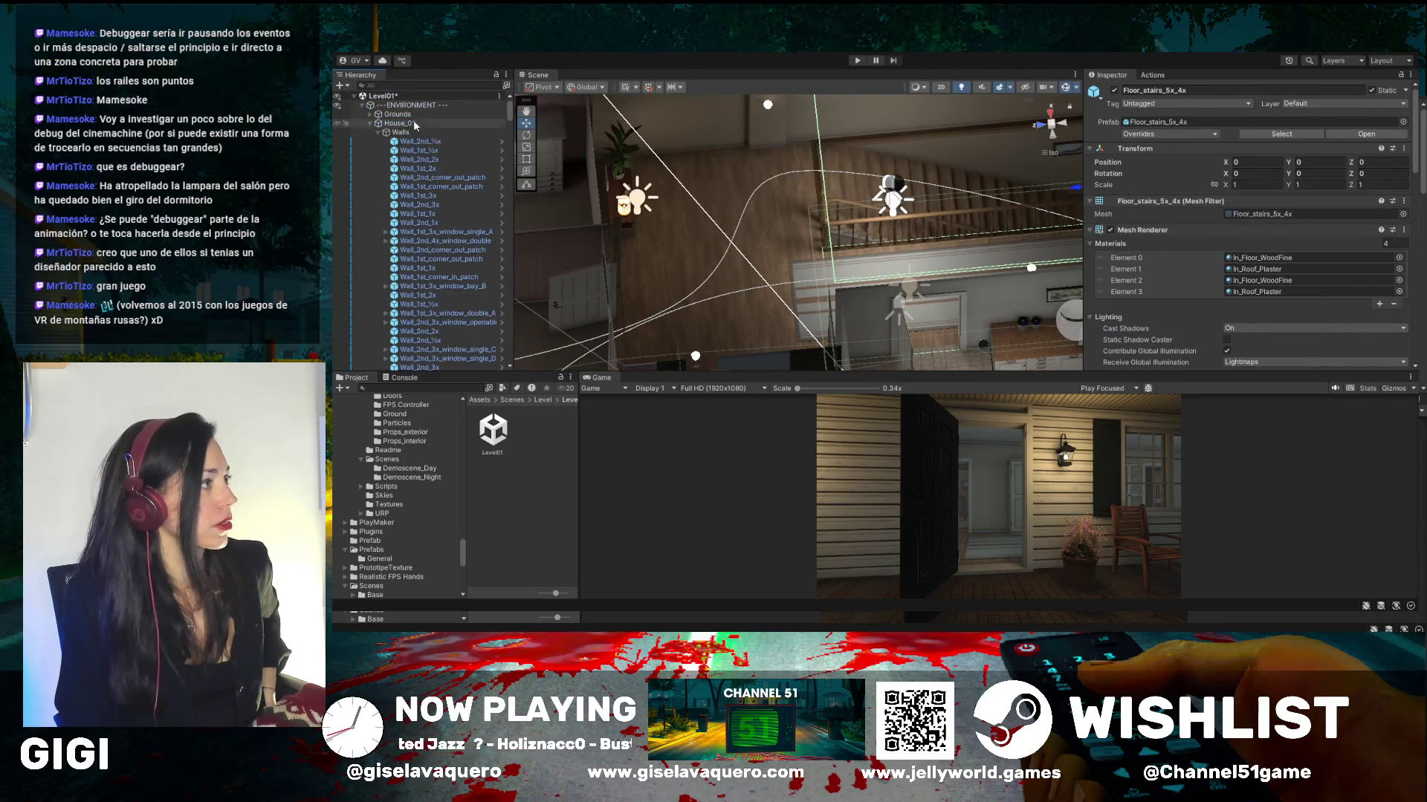
pyautogui.click(361, 106)
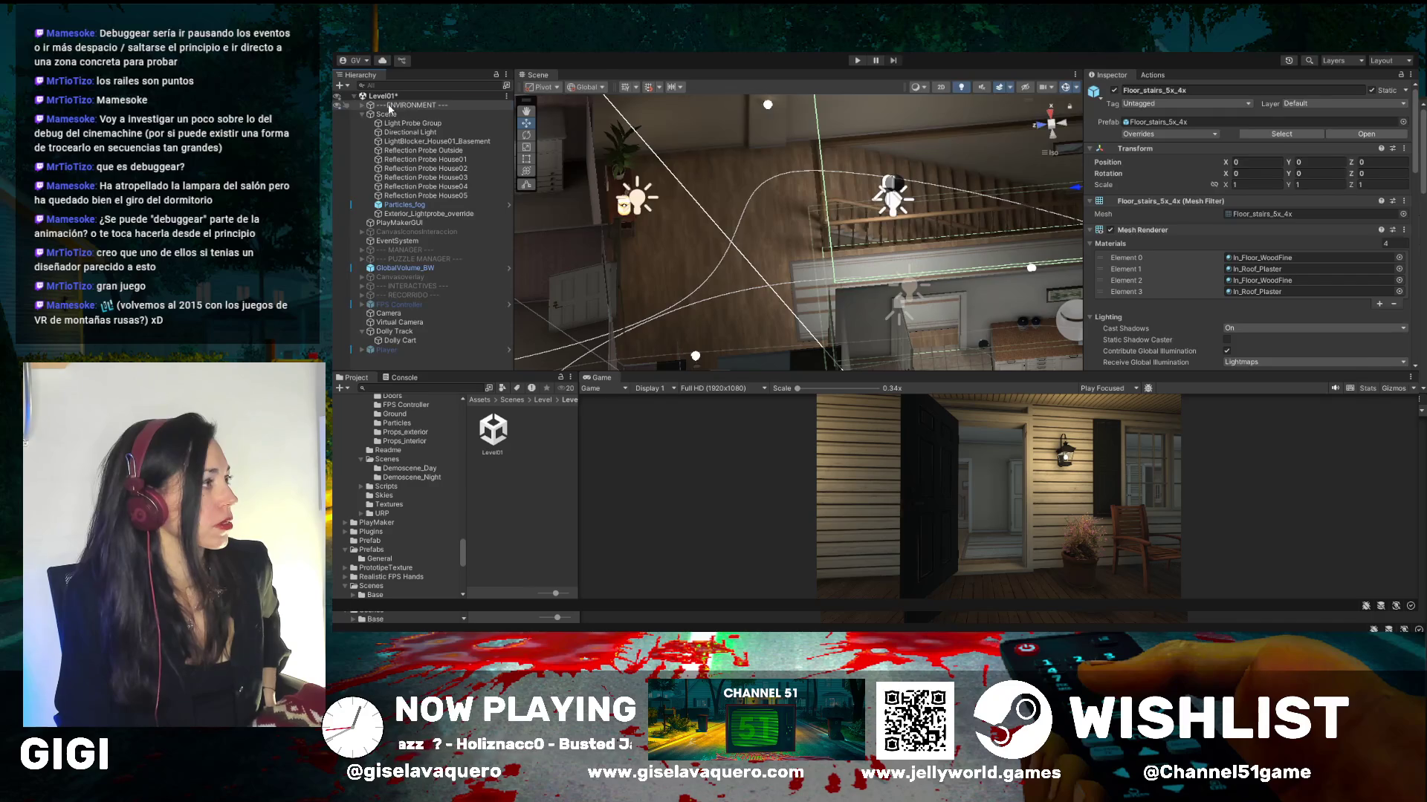
# - Reposition the Dolly Track's last waypoint and add a new end waypoint, numbered through 32
pyautogui.click(399, 332)
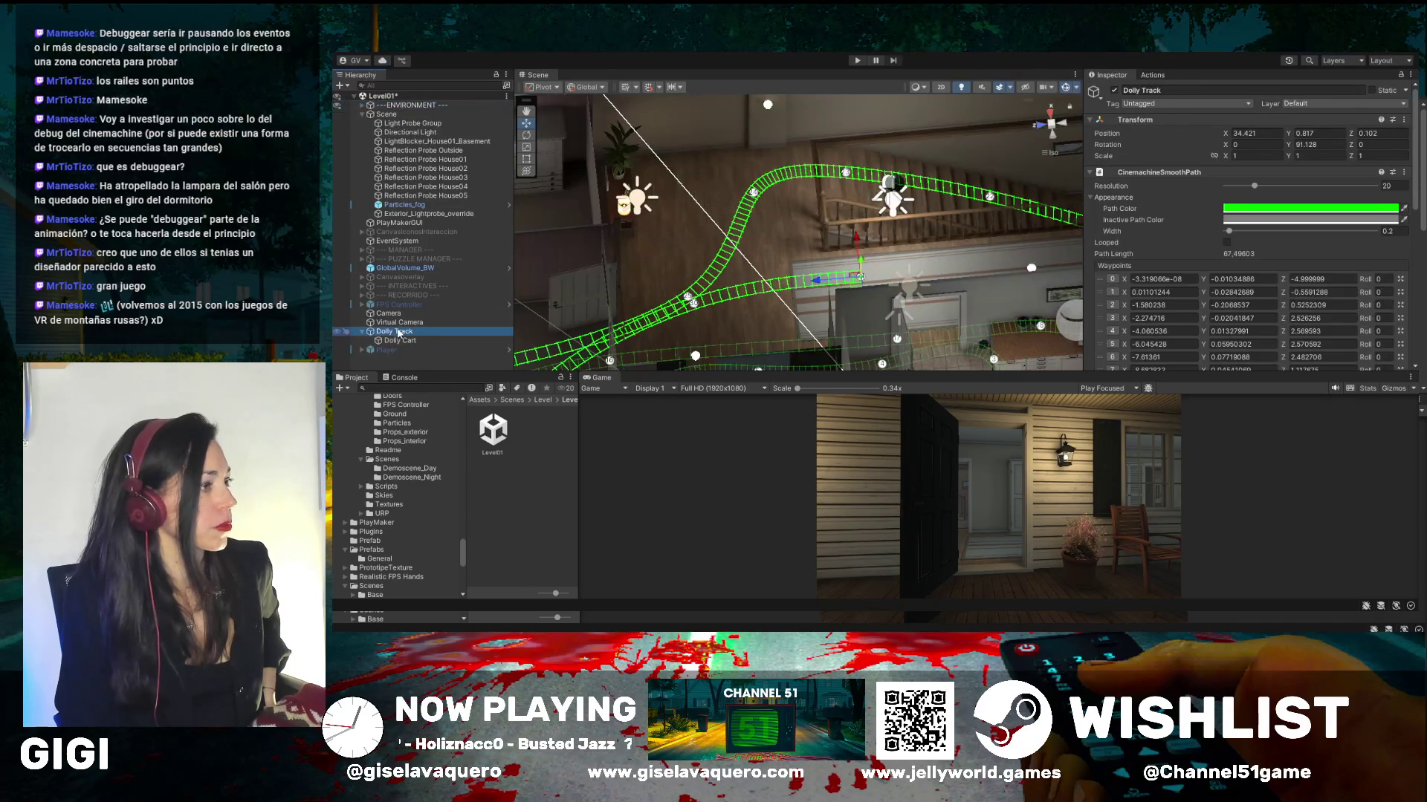
pyautogui.moveTo(928, 279); pyautogui.dragTo(925, 297)
pyautogui.moveTo(818, 290); pyautogui.dragTo(1023, 276)
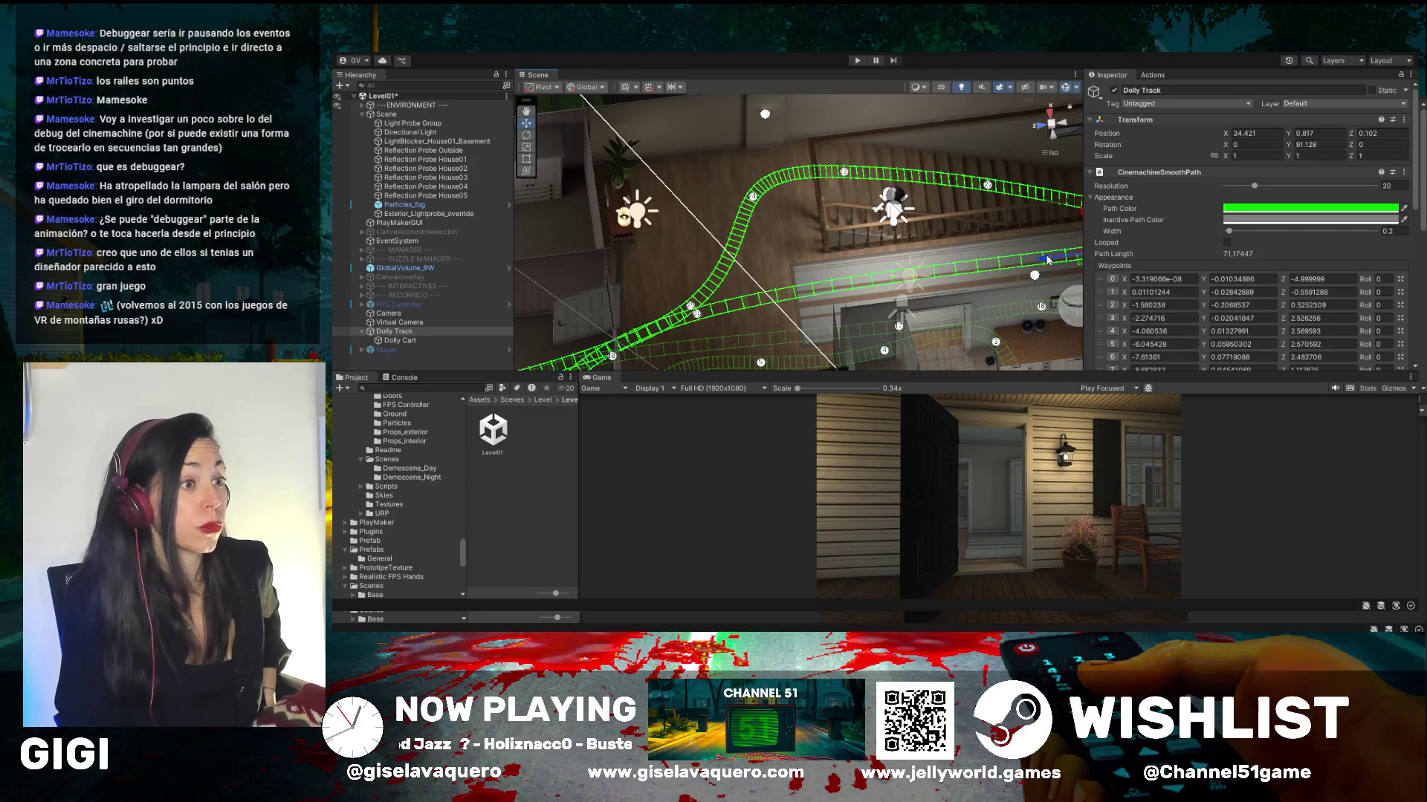
pyautogui.moveTo(1044, 260); pyautogui.dragTo(958, 269)
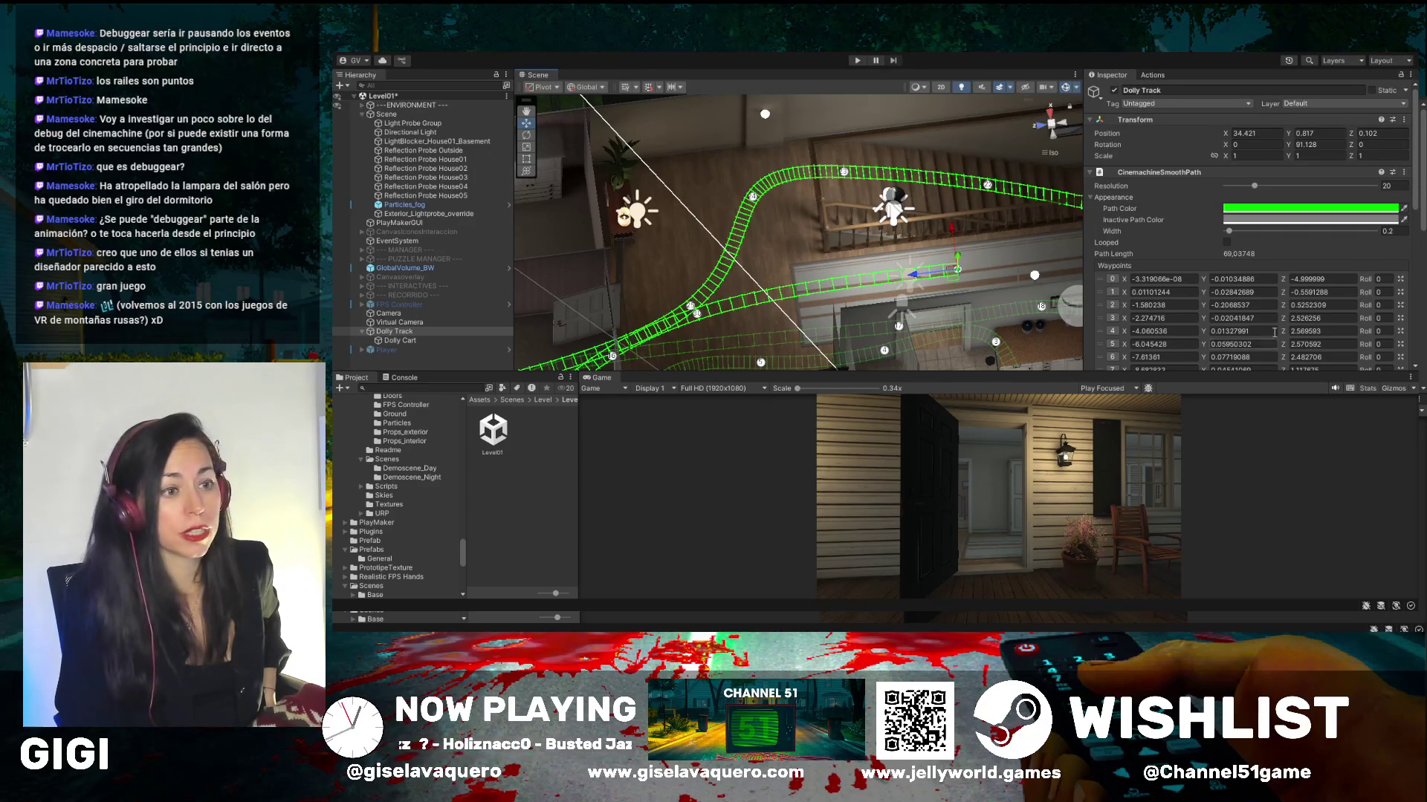
pyautogui.scroll(-5, 1290, 308)
pyautogui.scroll(-3, 1290, 308)
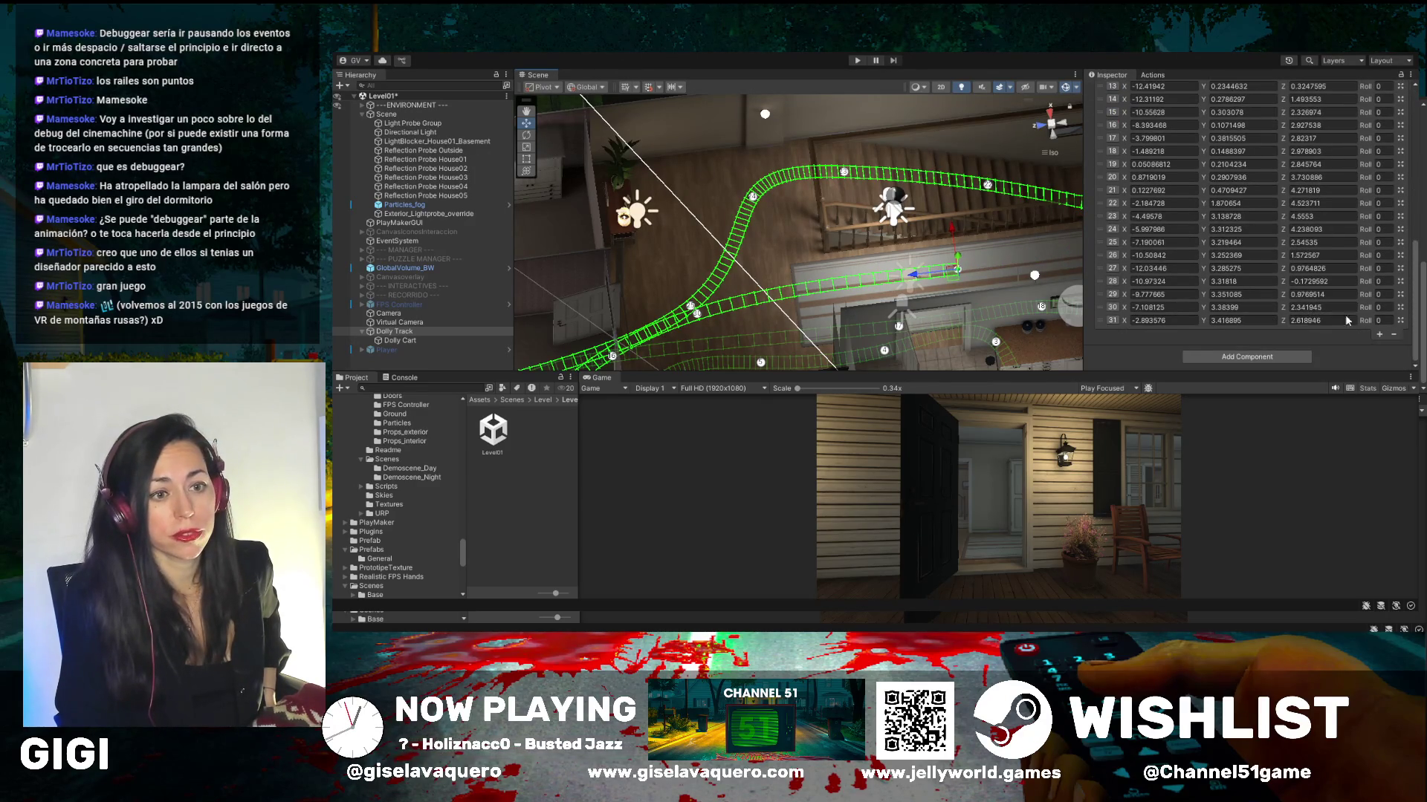
pyautogui.click(1378, 336)
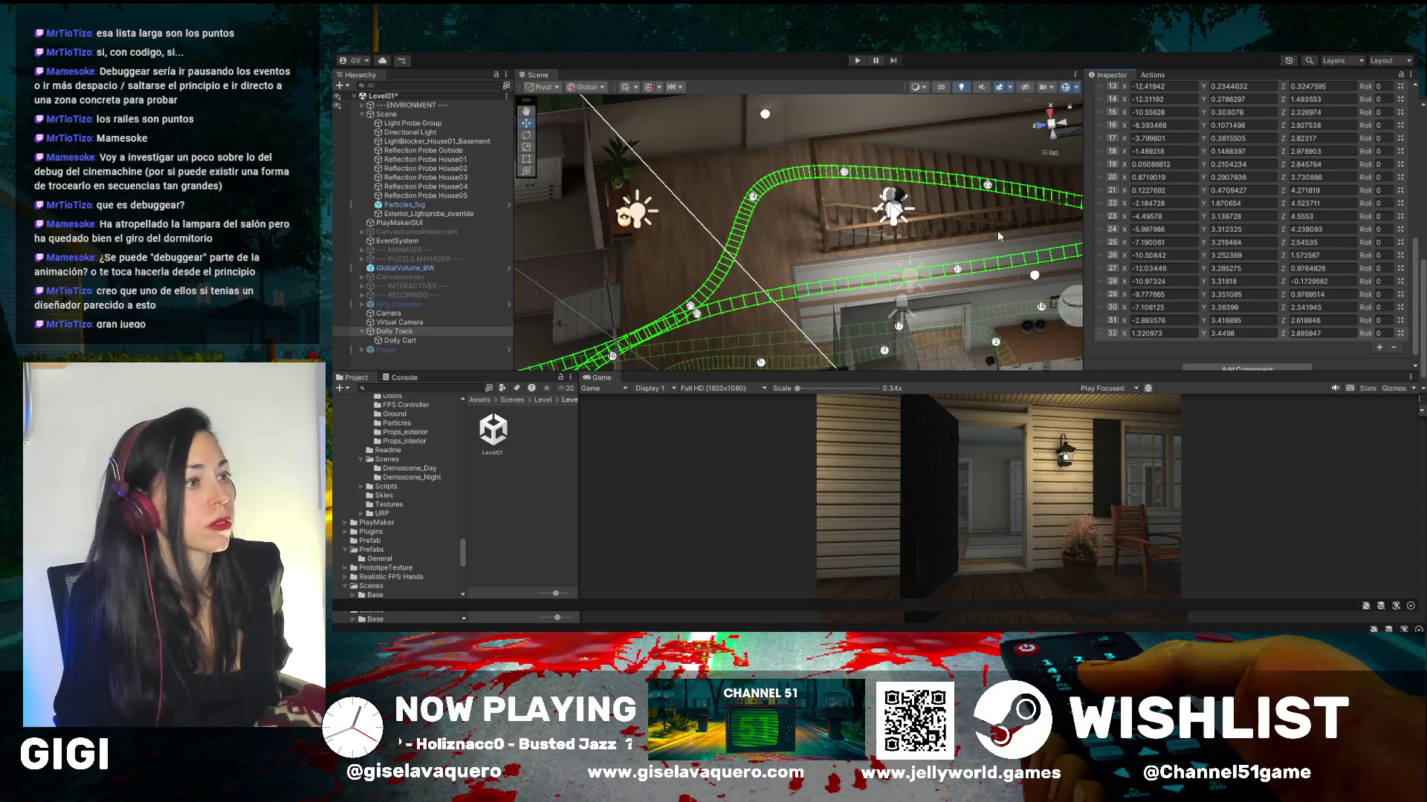
# - Undo the last change and orbit around the room to inspect the extended track
pyautogui.moveTo(929, 245); pyautogui.dragTo(967, 249)
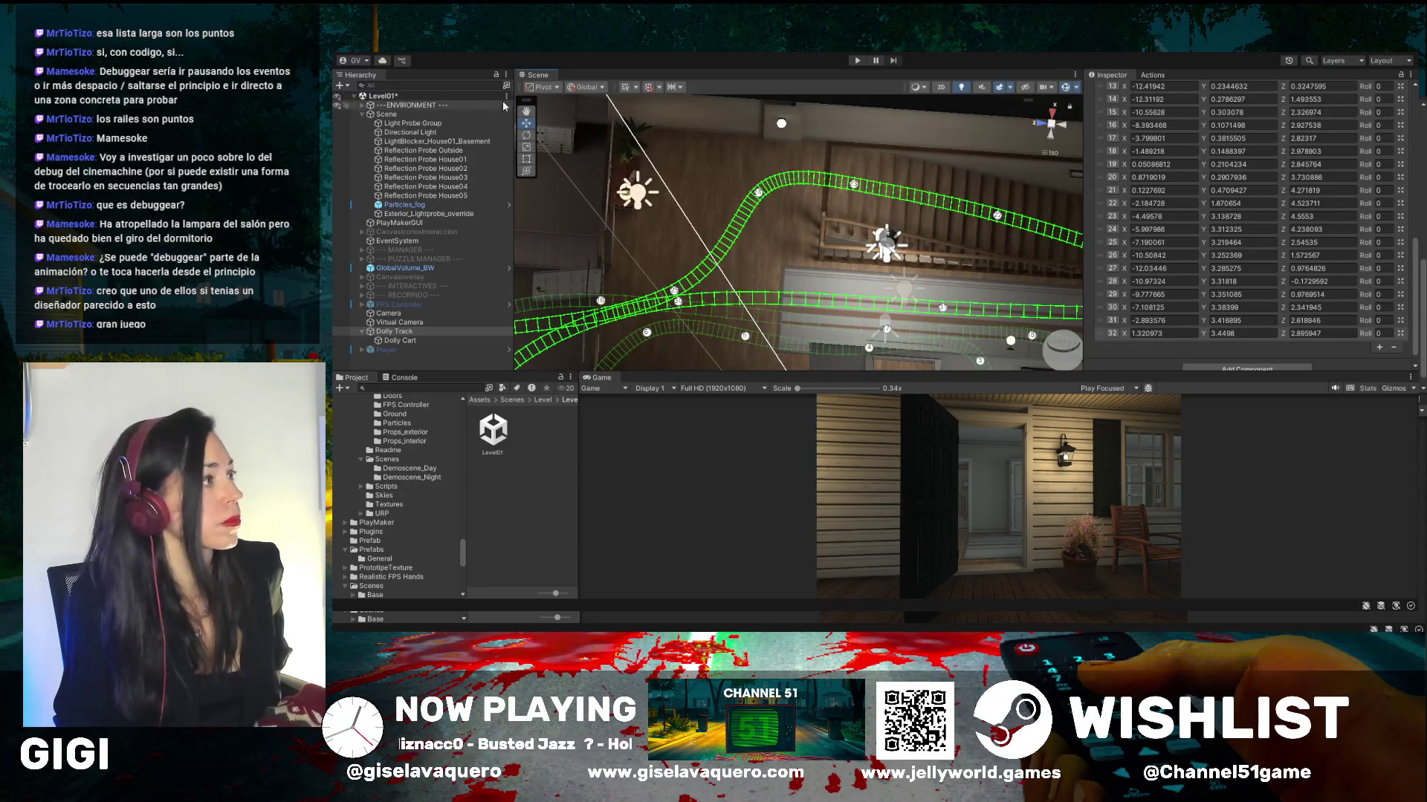
pyautogui.hotkey('ctrl', 'z')
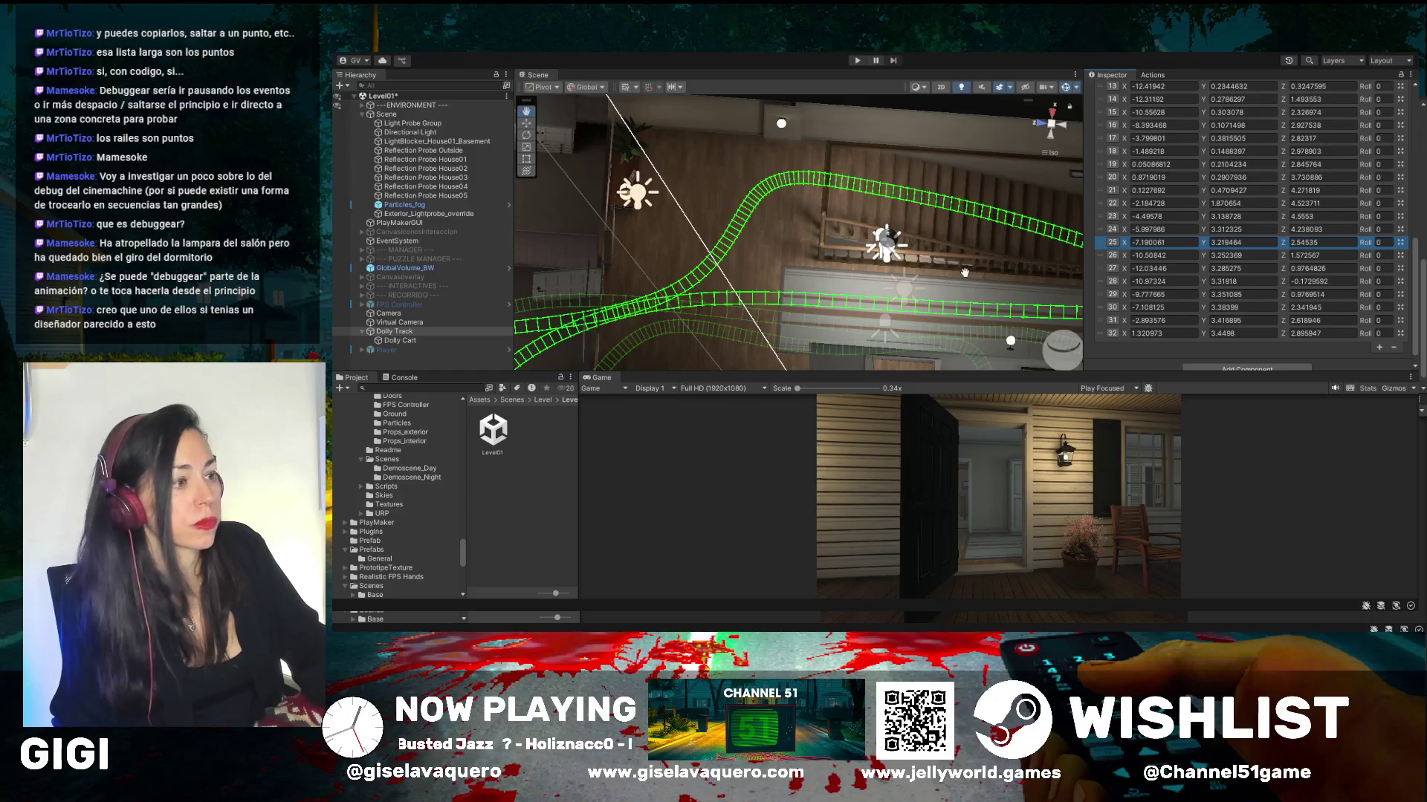
pyautogui.moveTo(994, 260)
pyautogui.mouseDown()
pyautogui.moveTo(849, 224)
pyautogui.moveTo(963, 208)
pyautogui.moveTo(863, 226)
pyautogui.moveTo(860, 200)
pyautogui.moveTo(875, 242)
pyautogui.moveTo(854, 242)
pyautogui.moveTo(898, 217)
pyautogui.mouseUp()
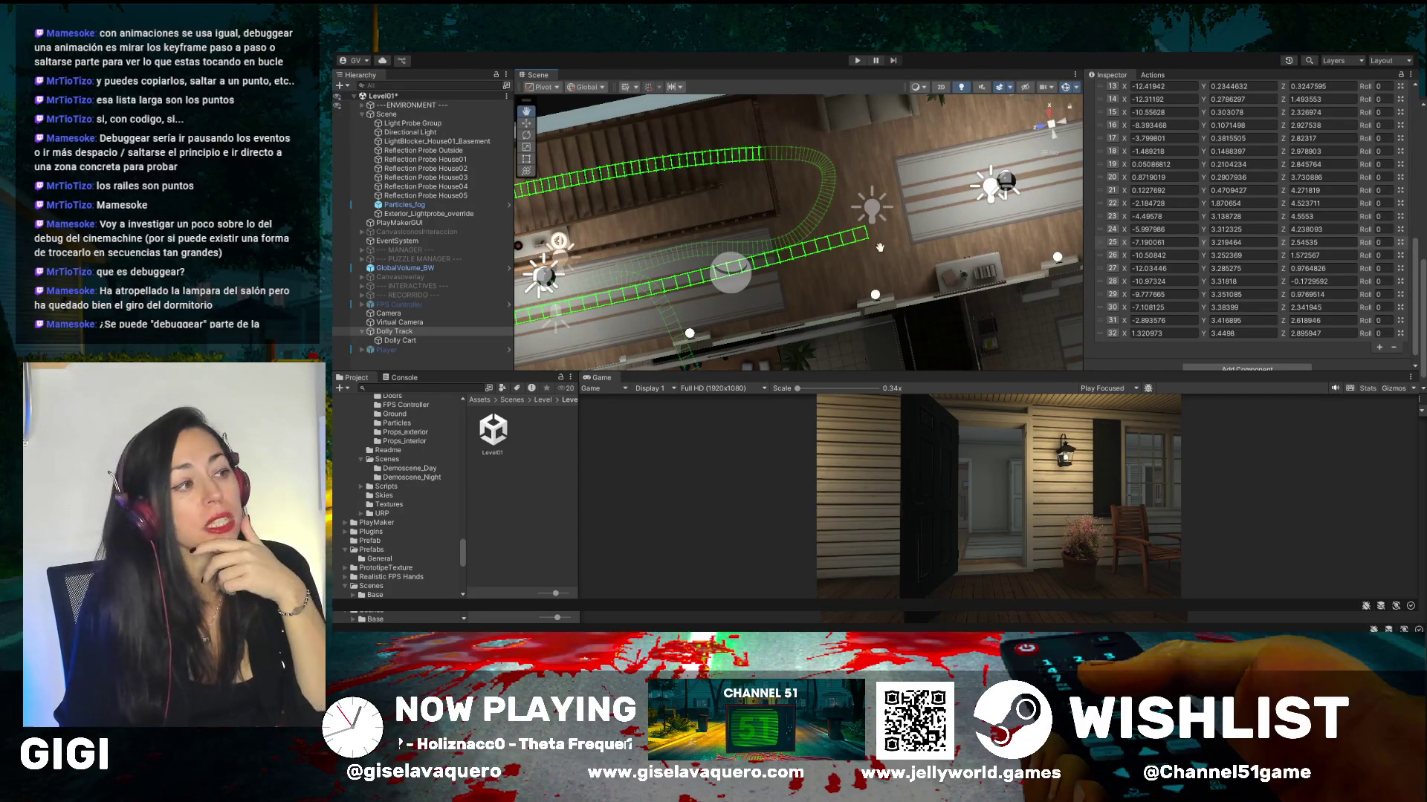
pyautogui.moveTo(883, 261)
pyautogui.mouseDown()
pyautogui.moveTo(887, 248)
pyautogui.moveTo(809, 244)
pyautogui.moveTo(829, 203)
pyautogui.moveTo(867, 184)
pyautogui.moveTo(783, 173)
pyautogui.mouseUp()
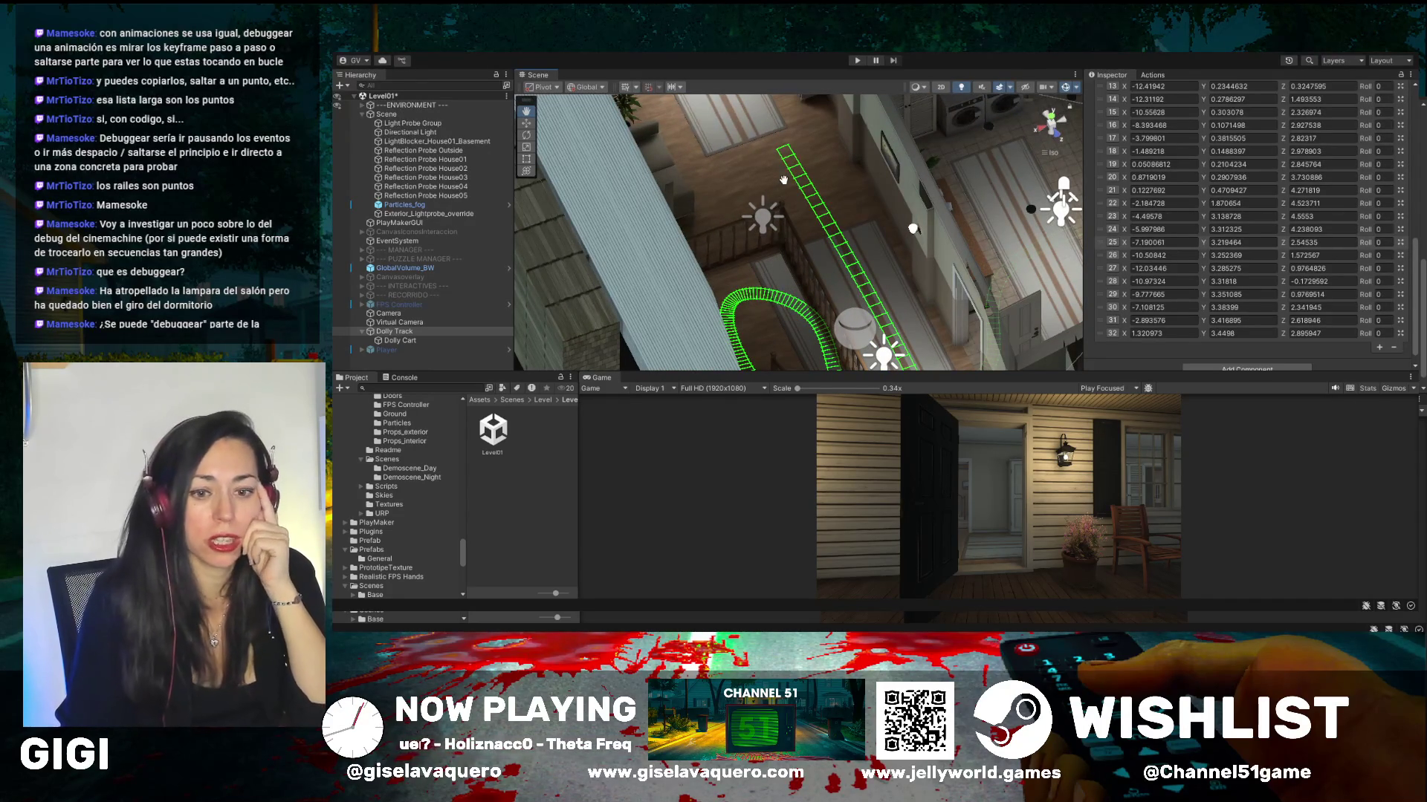
pyautogui.moveTo(783, 180); pyautogui.dragTo(769, 164)
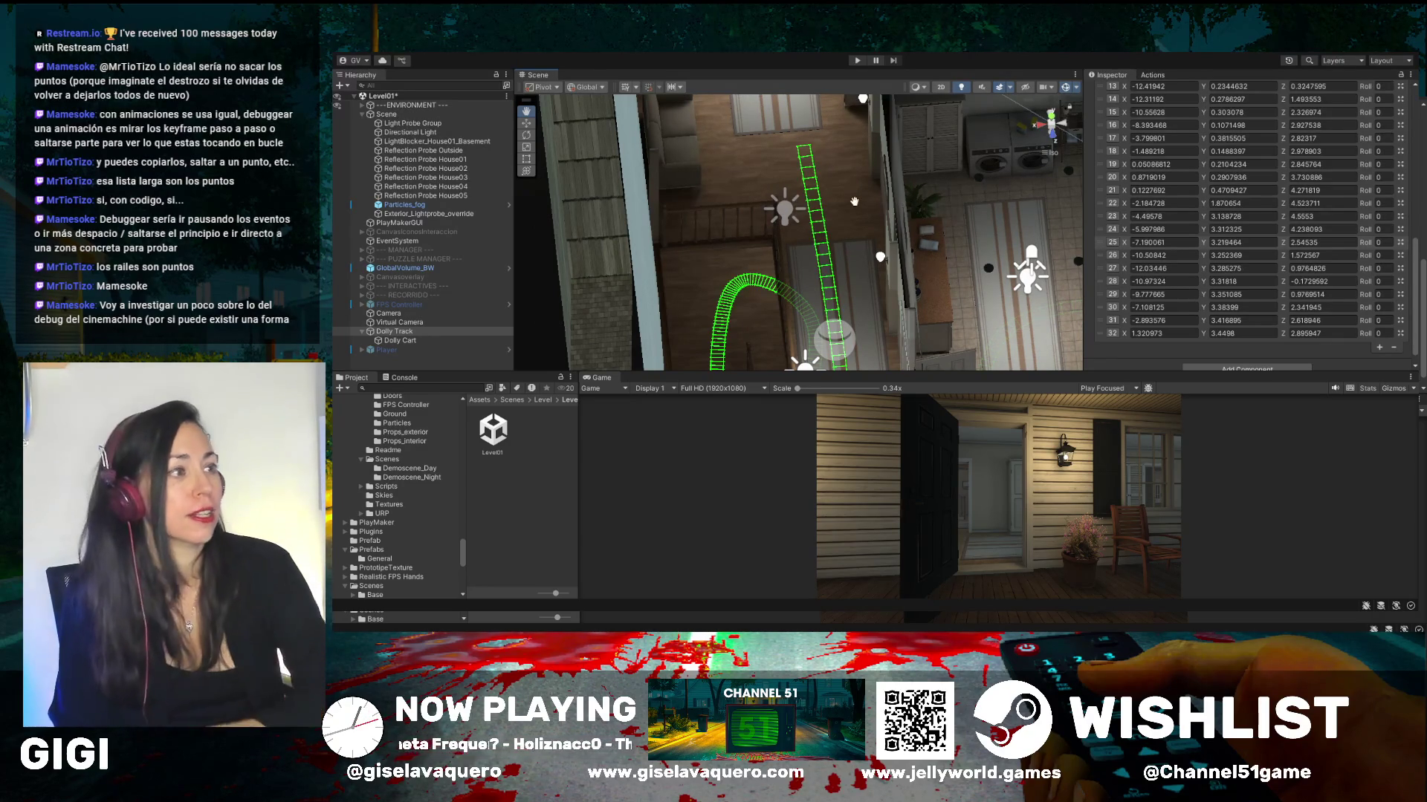
pyautogui.moveTo(851, 195)
pyautogui.mouseDown()
pyautogui.moveTo(776, 189)
pyautogui.moveTo(826, 258)
pyautogui.mouseUp()
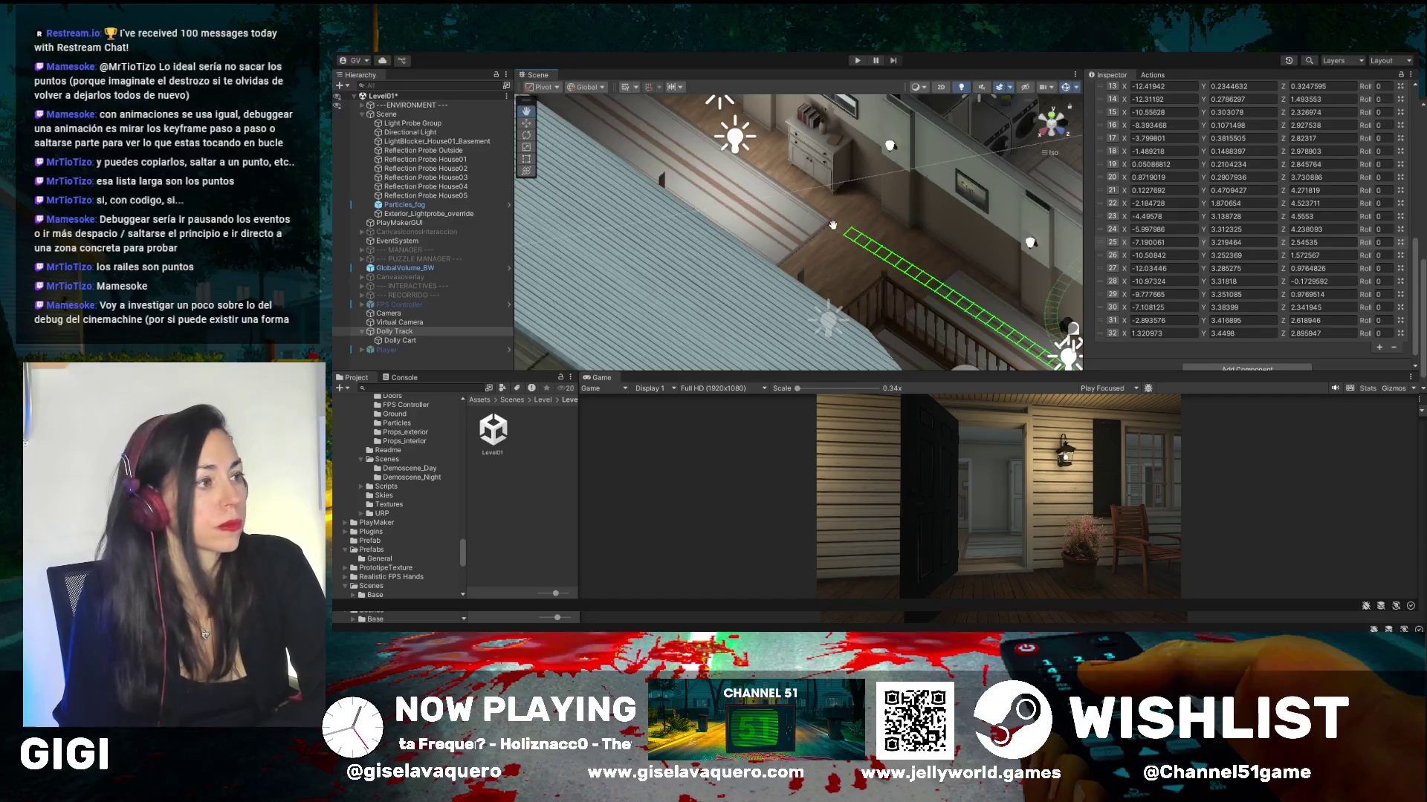
# - Add end waypoint 33 at X 5.535522, Y 3.482705, Z 3.172947 along the upstairs hallway
pyautogui.moveTo(814, 225)
pyautogui.mouseDown()
pyautogui.moveTo(818, 209)
pyautogui.moveTo(884, 274)
pyautogui.mouseUp()
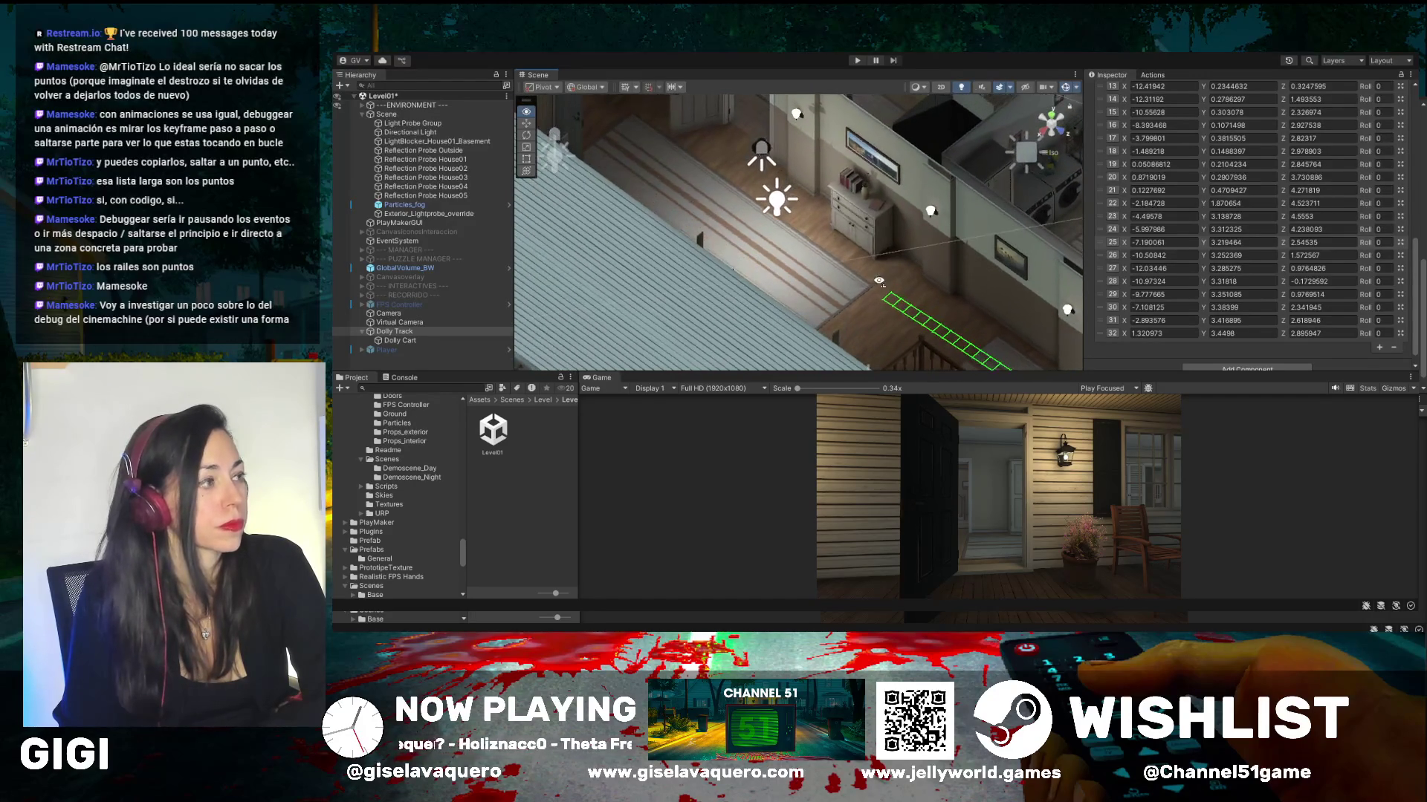
pyautogui.click(526, 123)
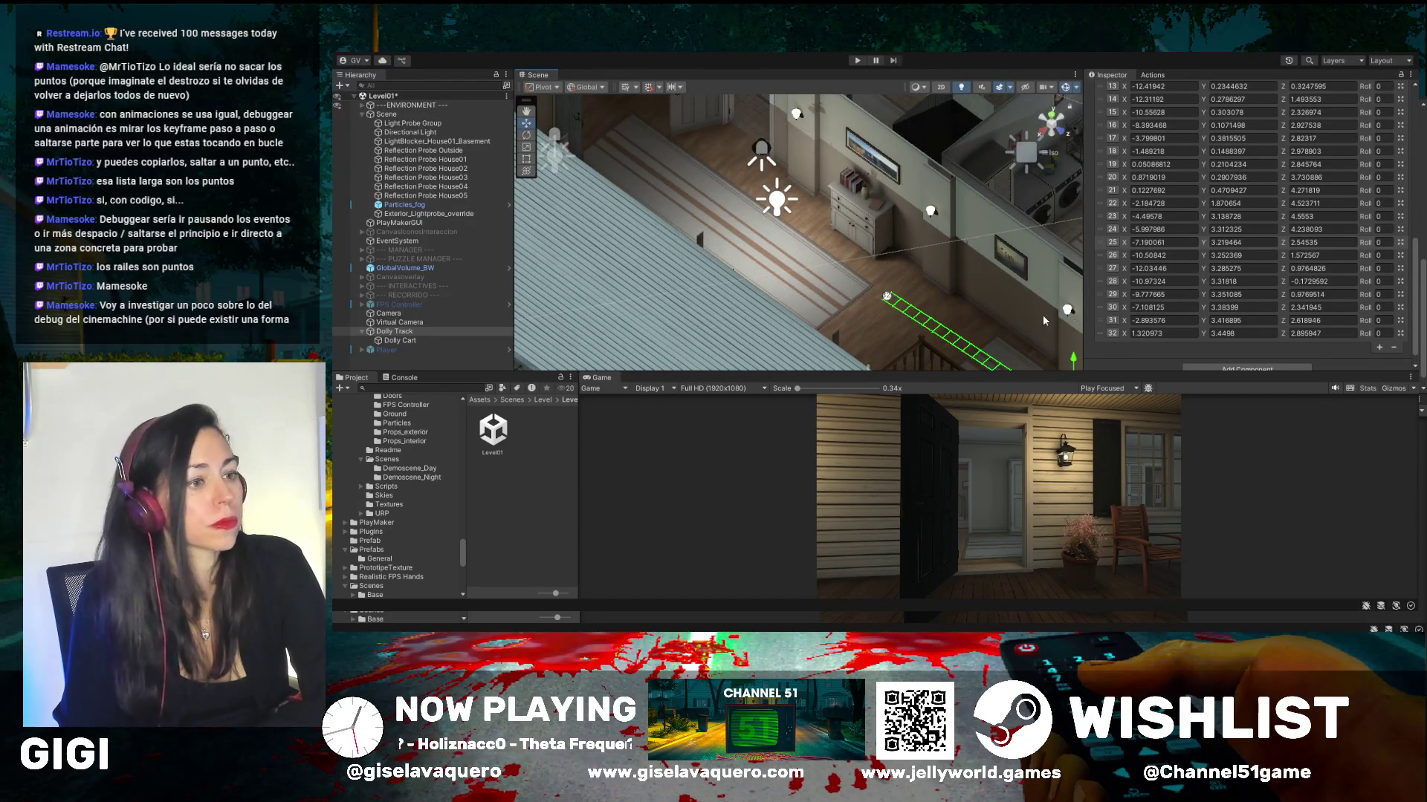
pyautogui.click(1379, 347)
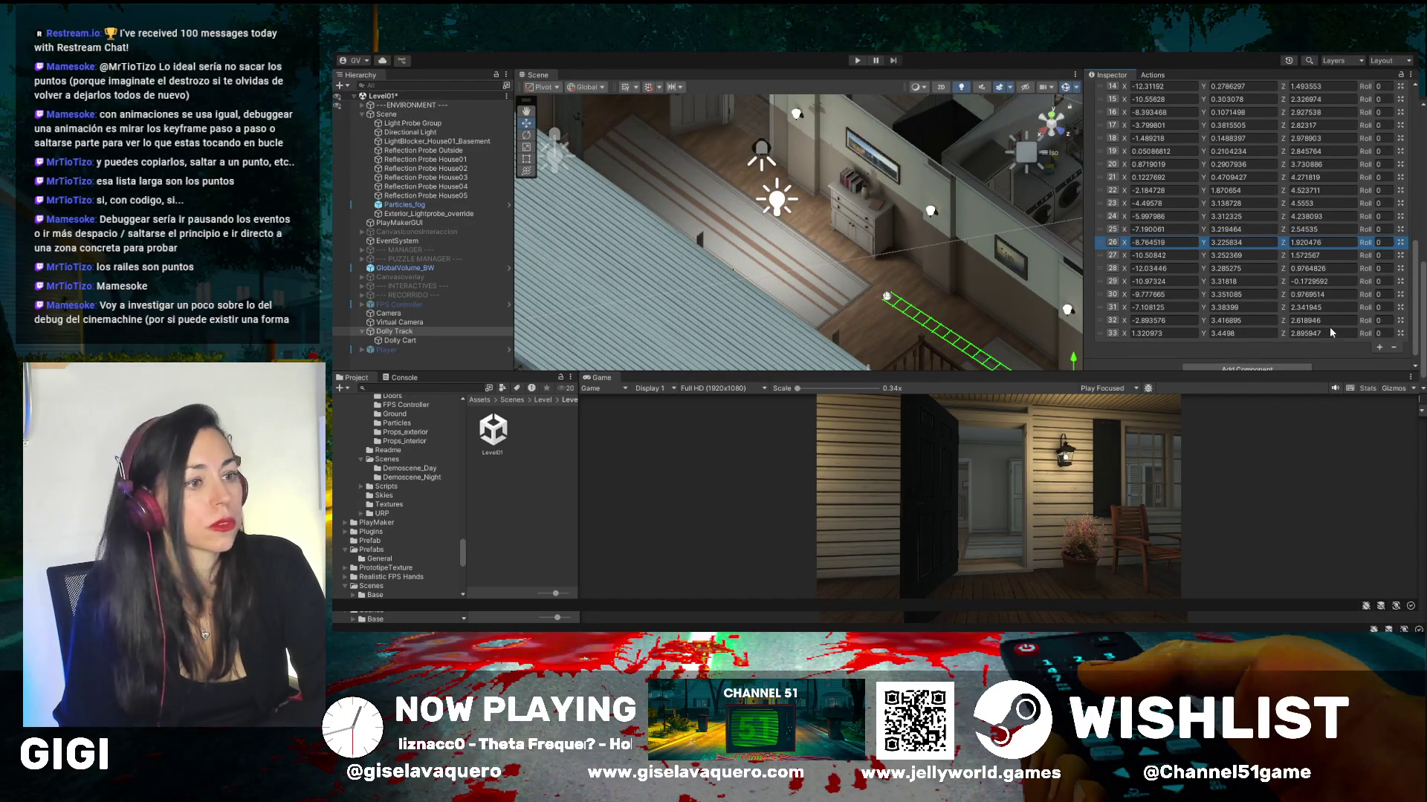
pyautogui.hotkey('ctrl', 'z')
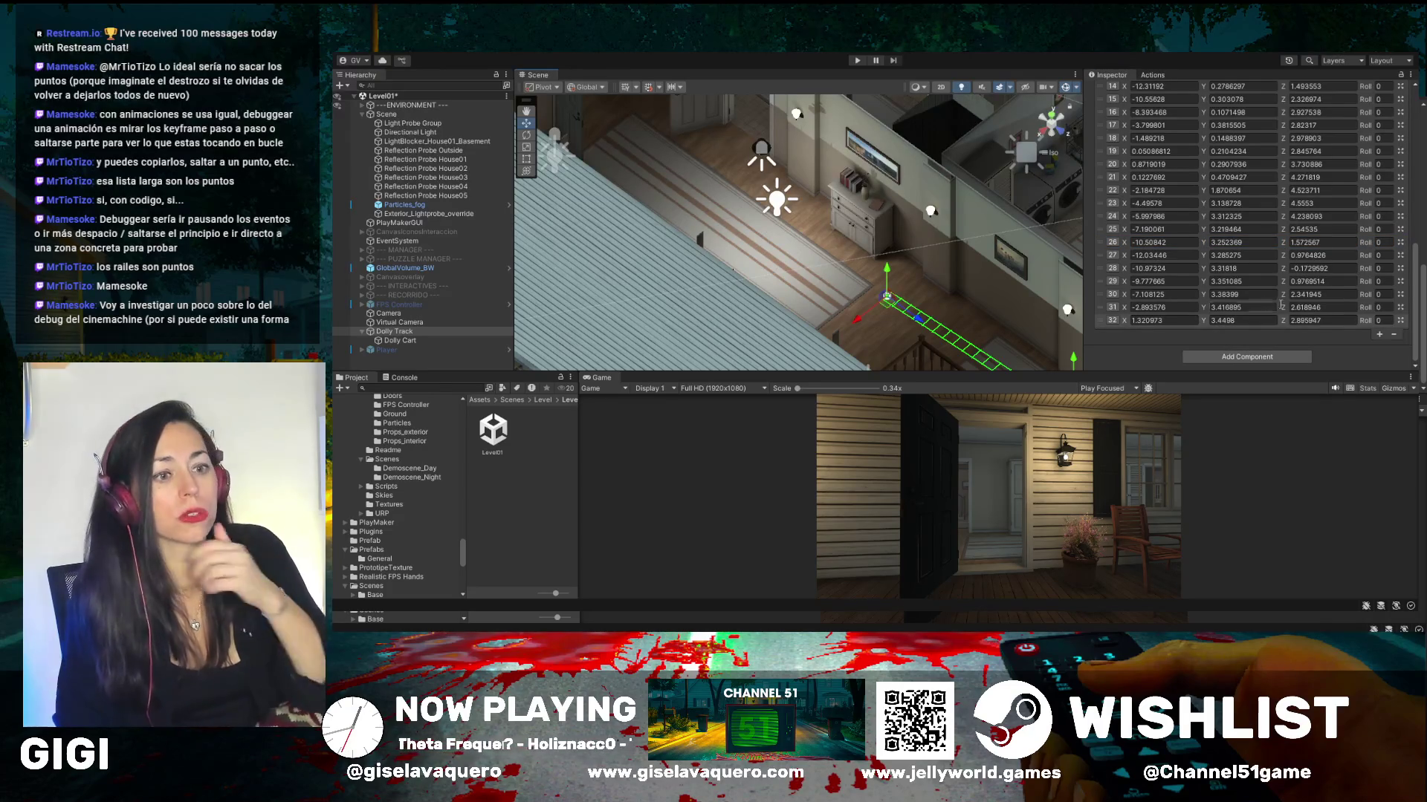
pyautogui.hotkey('ctrl', 'y')
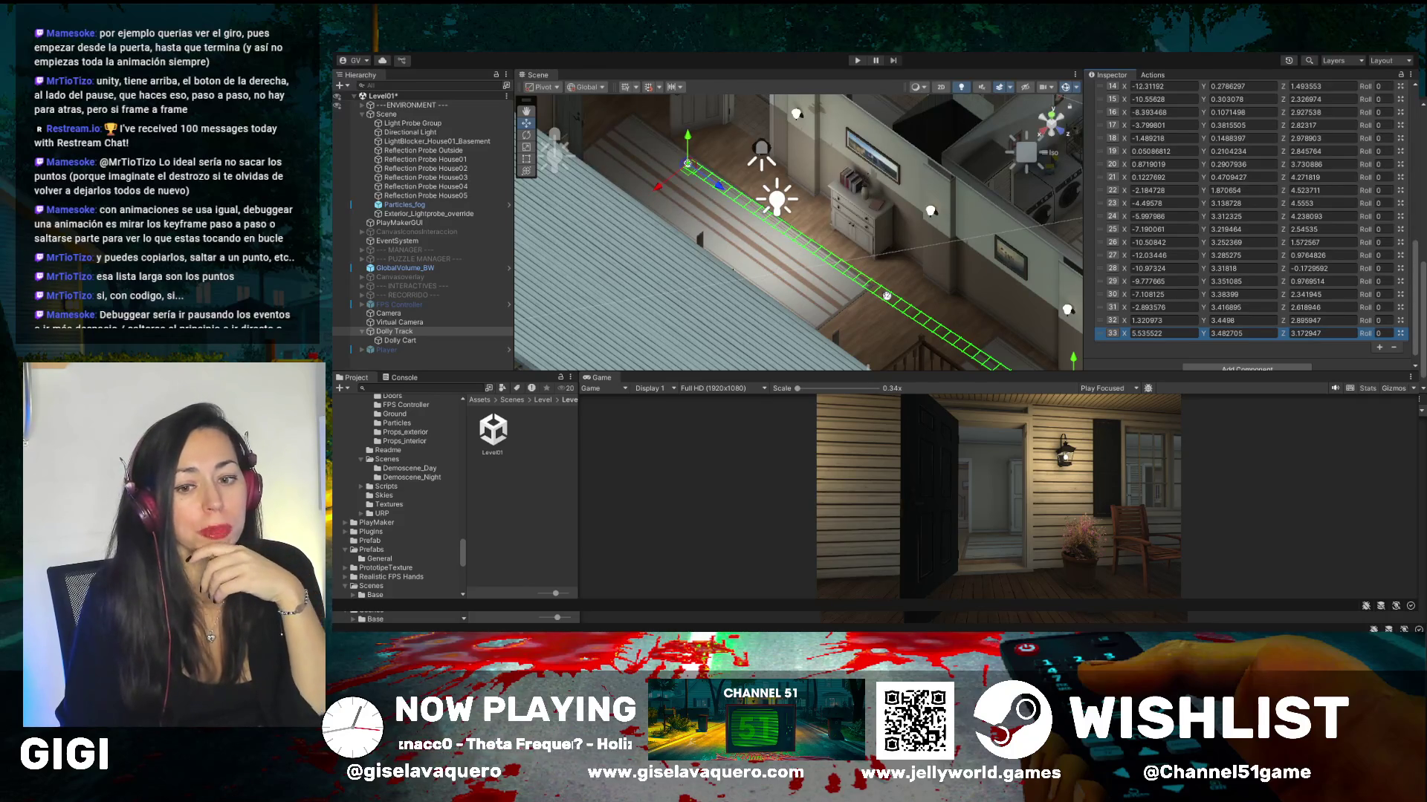
pyautogui.moveTo(743, 267); pyautogui.dragTo(778, 269)
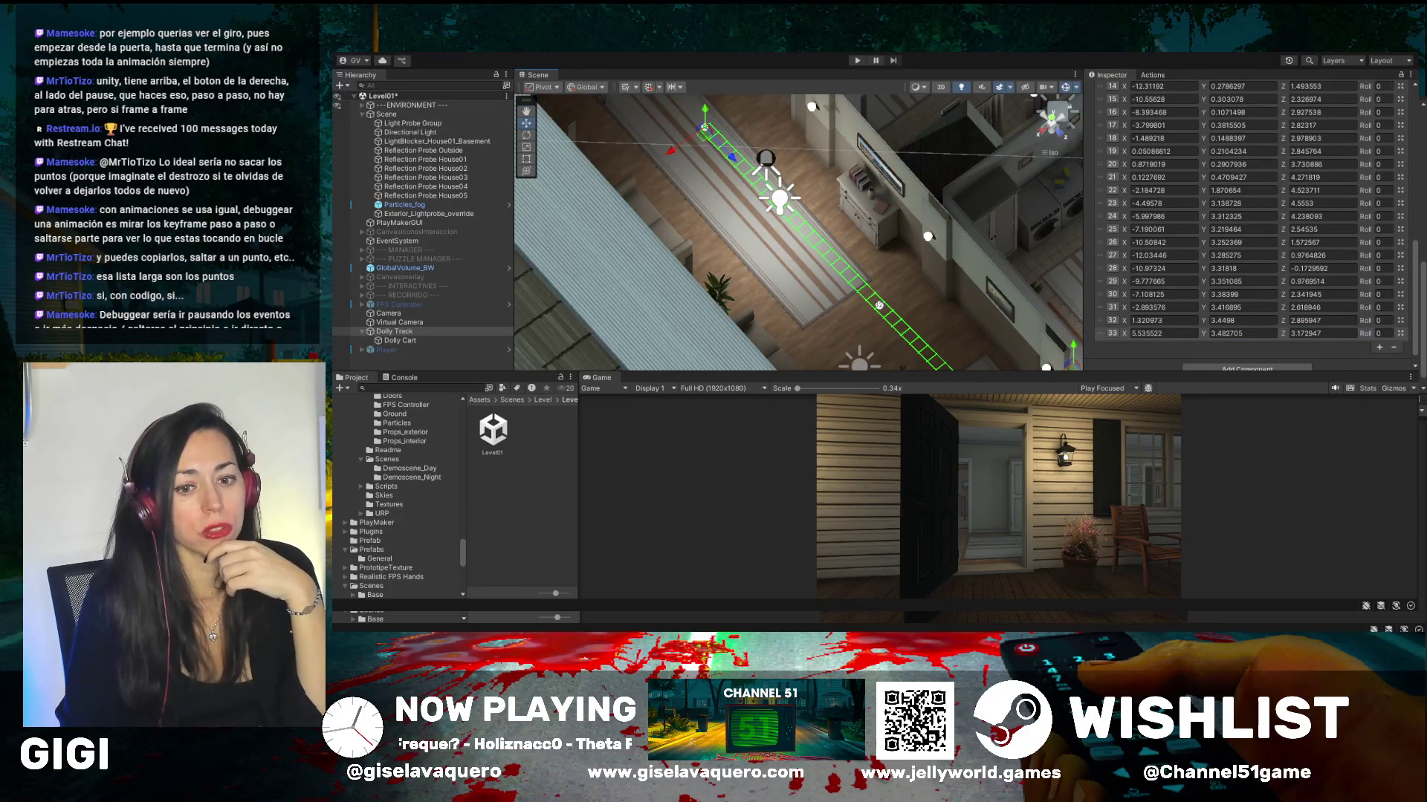
pyautogui.moveTo(795, 217)
pyautogui.mouseDown()
pyautogui.moveTo(821, 216)
pyautogui.moveTo(826, 250)
pyautogui.mouseUp()
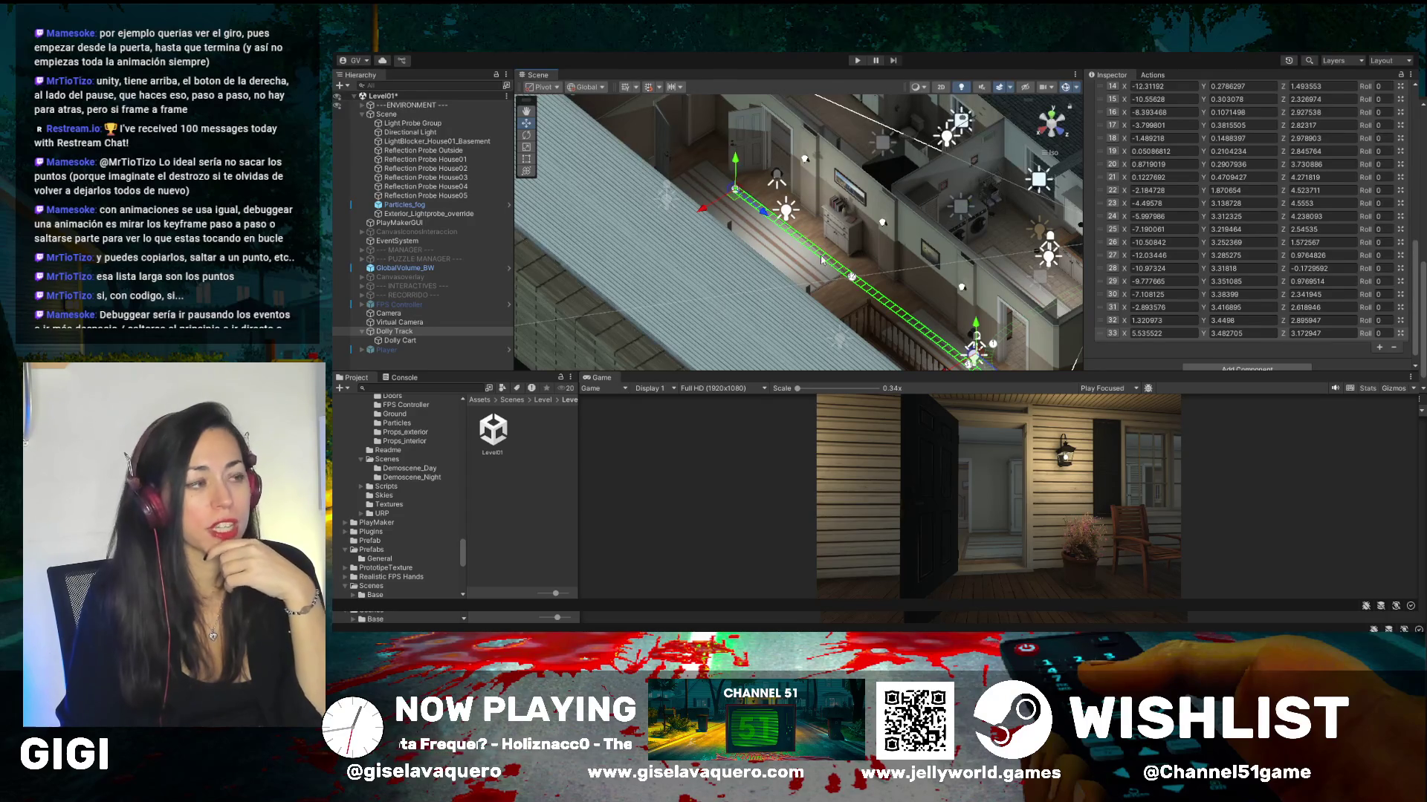
pyautogui.moveTo(822, 258)
pyautogui.mouseDown()
pyautogui.moveTo(720, 224)
pyautogui.moveTo(859, 180)
pyautogui.moveTo(851, 264)
pyautogui.mouseUp()
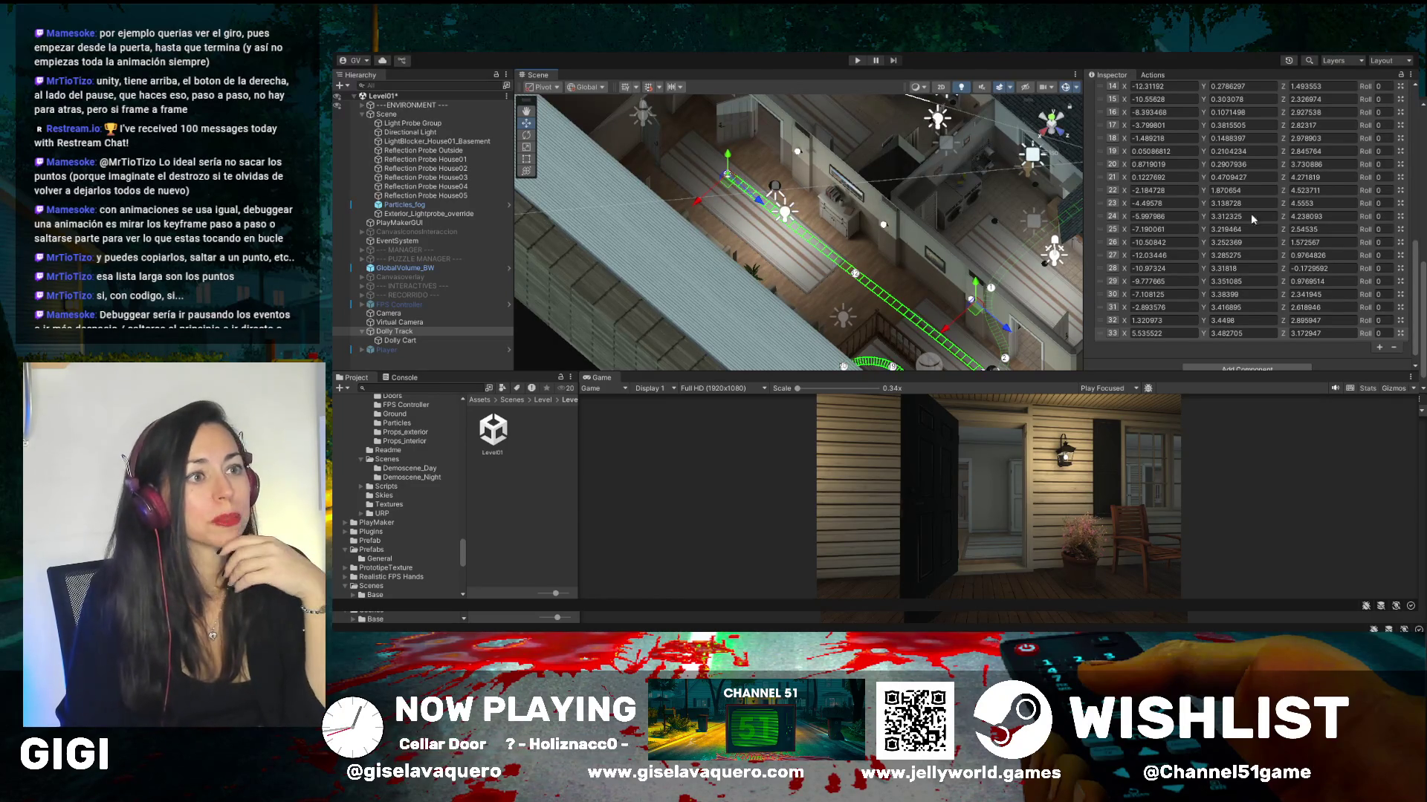
# - Nudge a waypoint so Path Length reads 77.19136, then make the Scene view taller
pyautogui.scroll(4, 1381, 301)
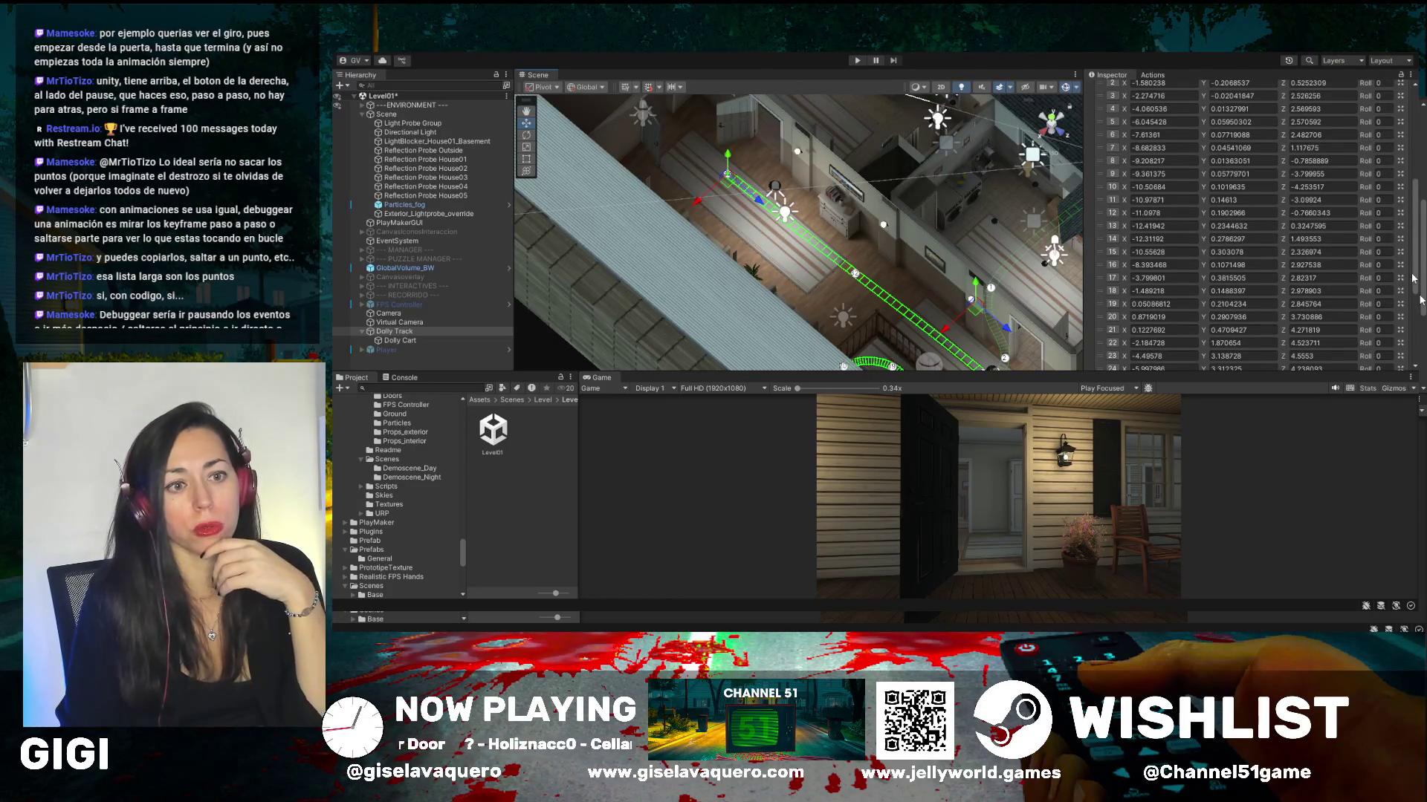
pyautogui.scroll(5, 1415, 297)
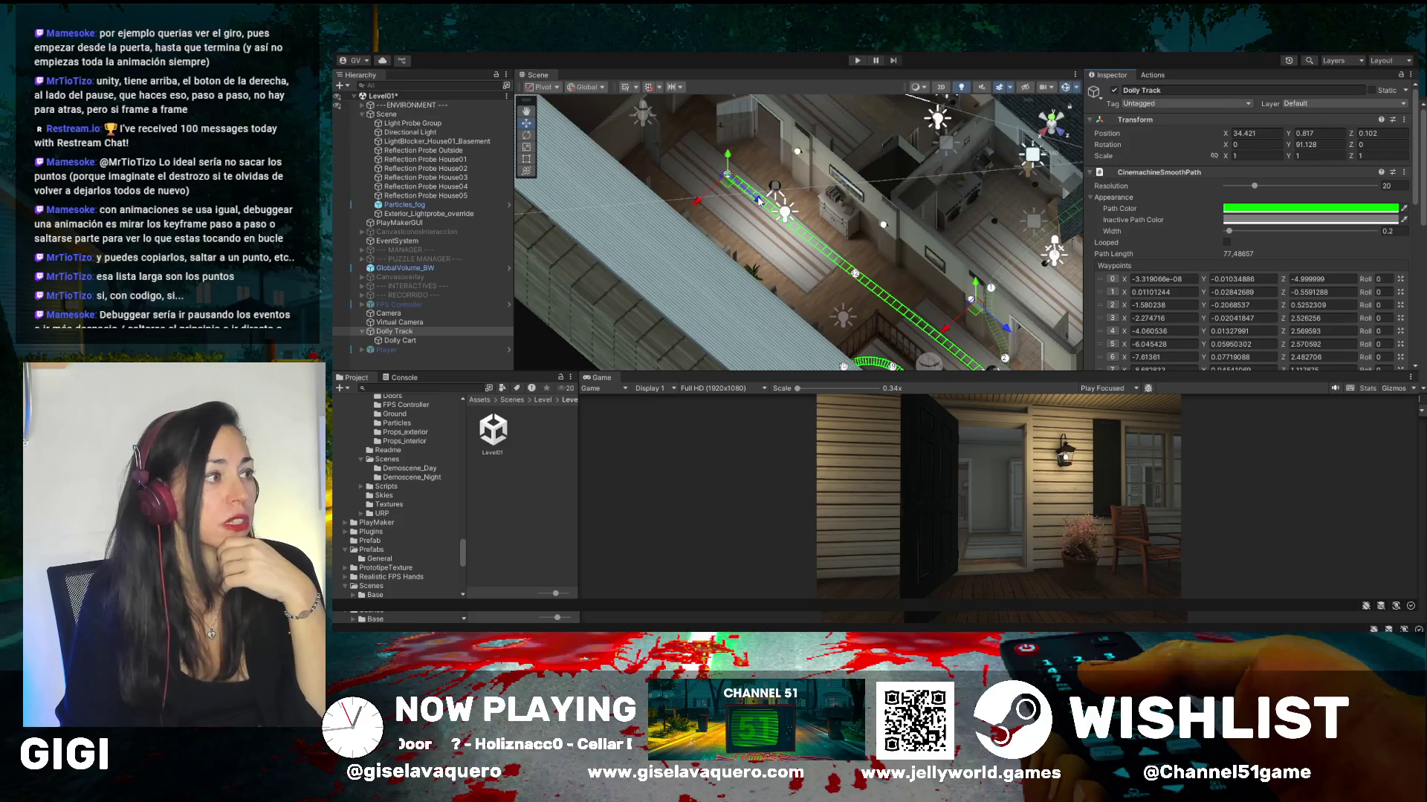
pyautogui.moveTo(759, 200); pyautogui.dragTo(768, 209)
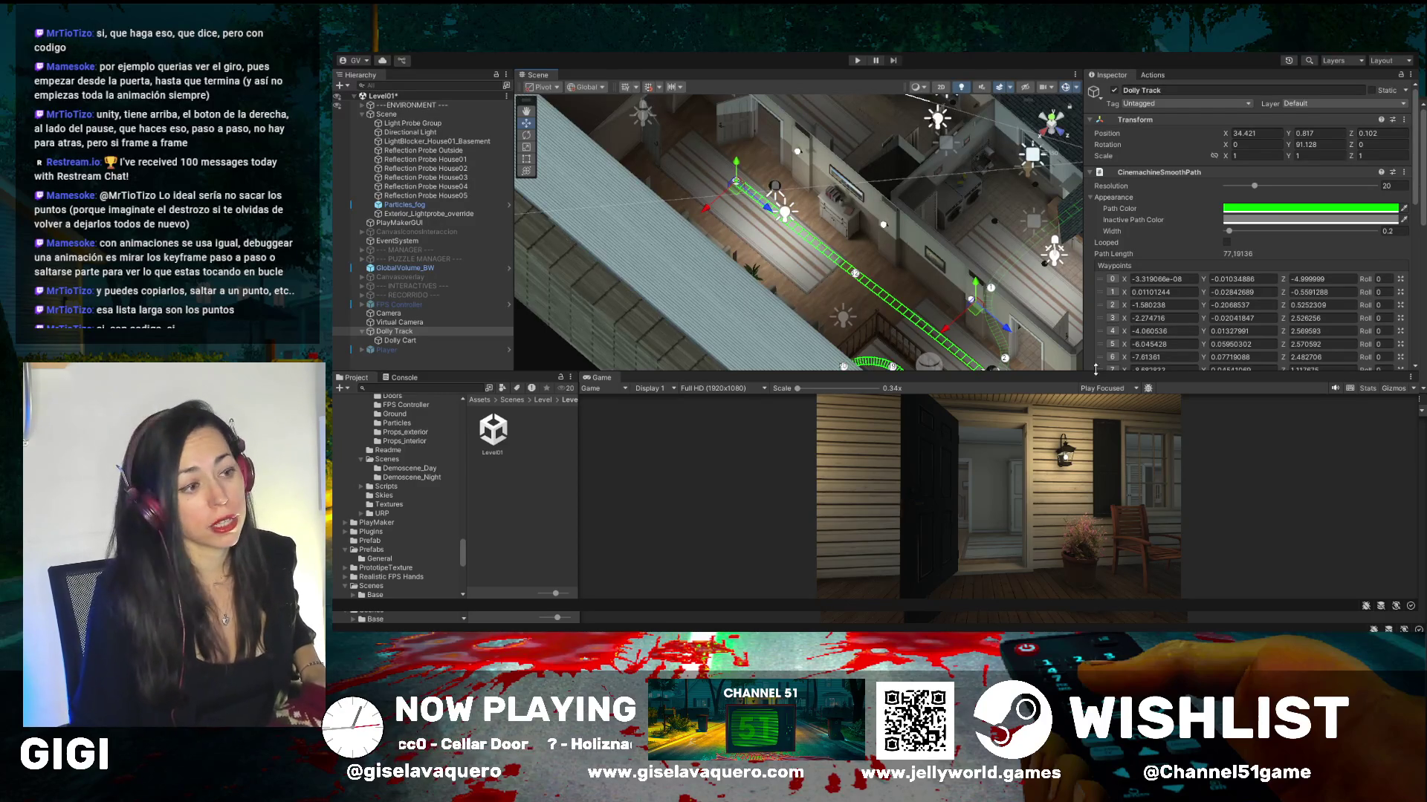
pyautogui.moveTo(1093, 372); pyautogui.dragTo(1094, 446)
pyautogui.scroll(3, 959, 324)
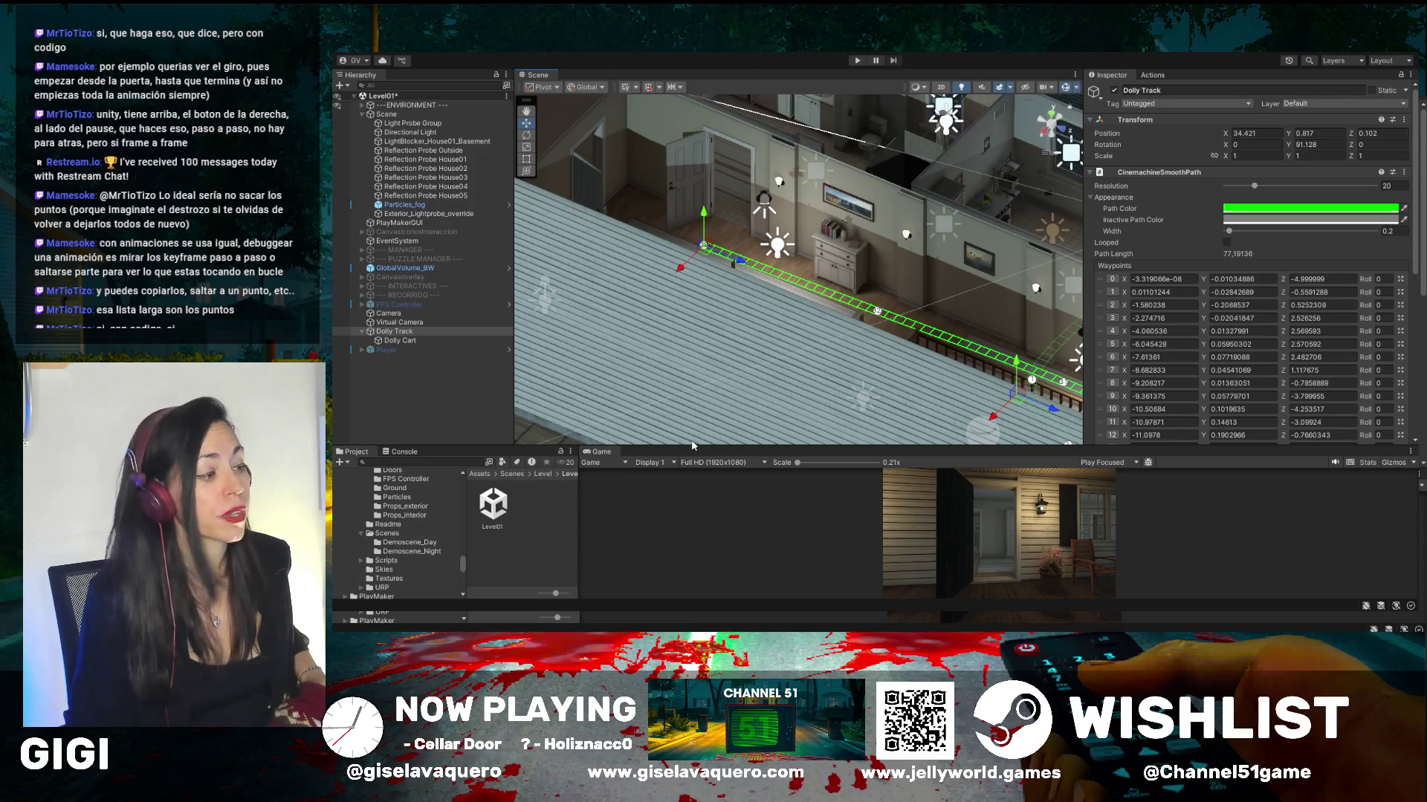
# - Enlarge the Game view, check the Dolly Cart, then reselect the Dolly Track's waypoint list
pyautogui.moveTo(691, 447); pyautogui.dragTo(691, 391)
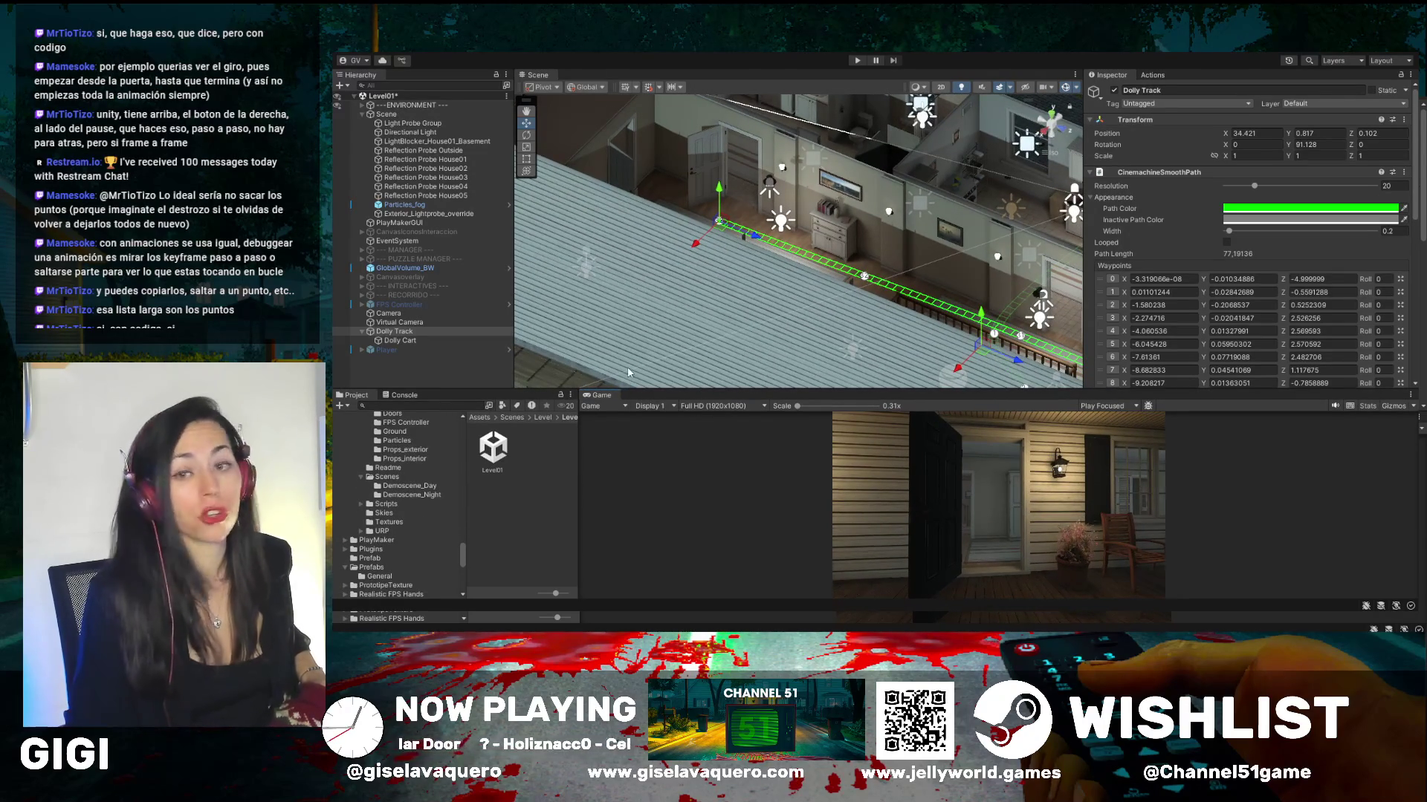
pyautogui.click(407, 334)
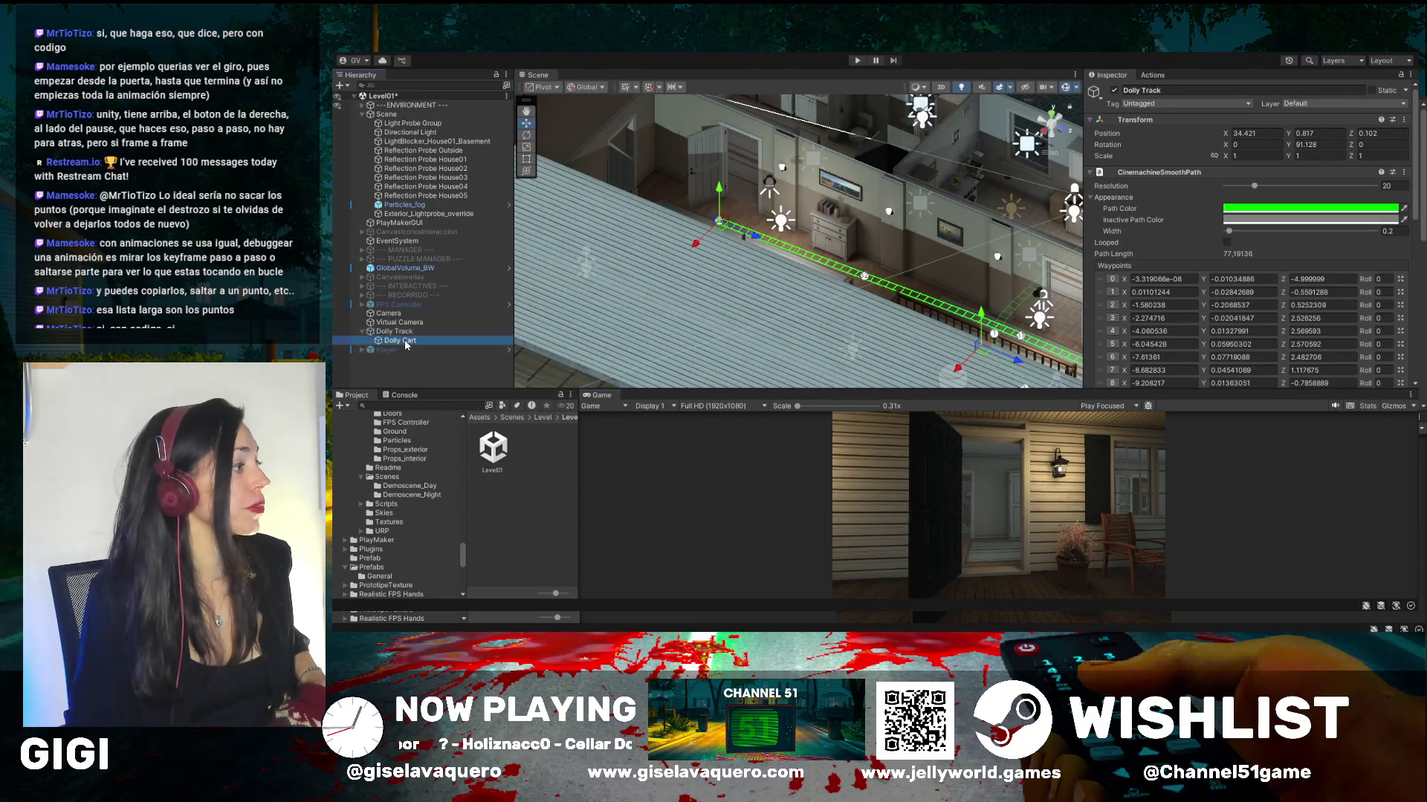
pyautogui.click(407, 339)
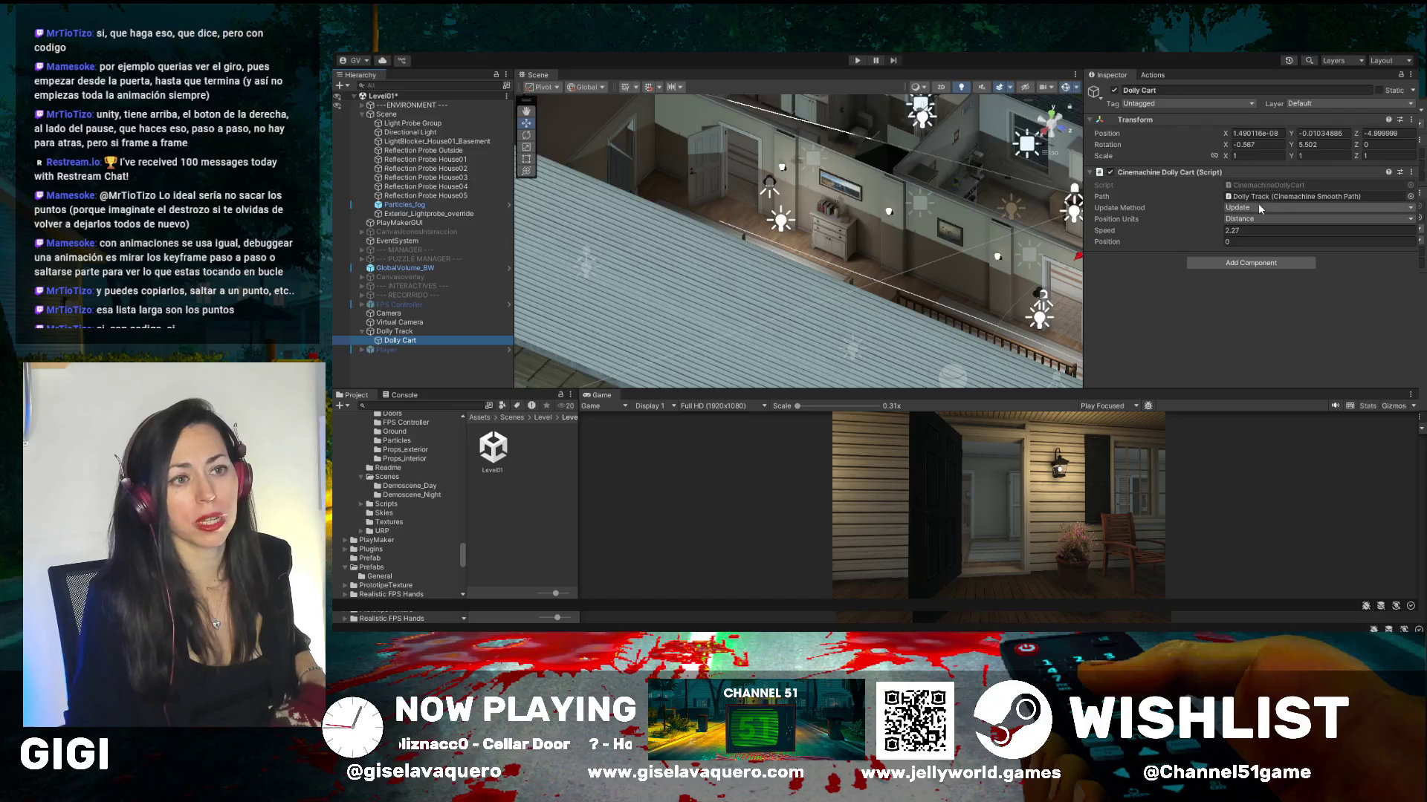
pyautogui.click(388, 333)
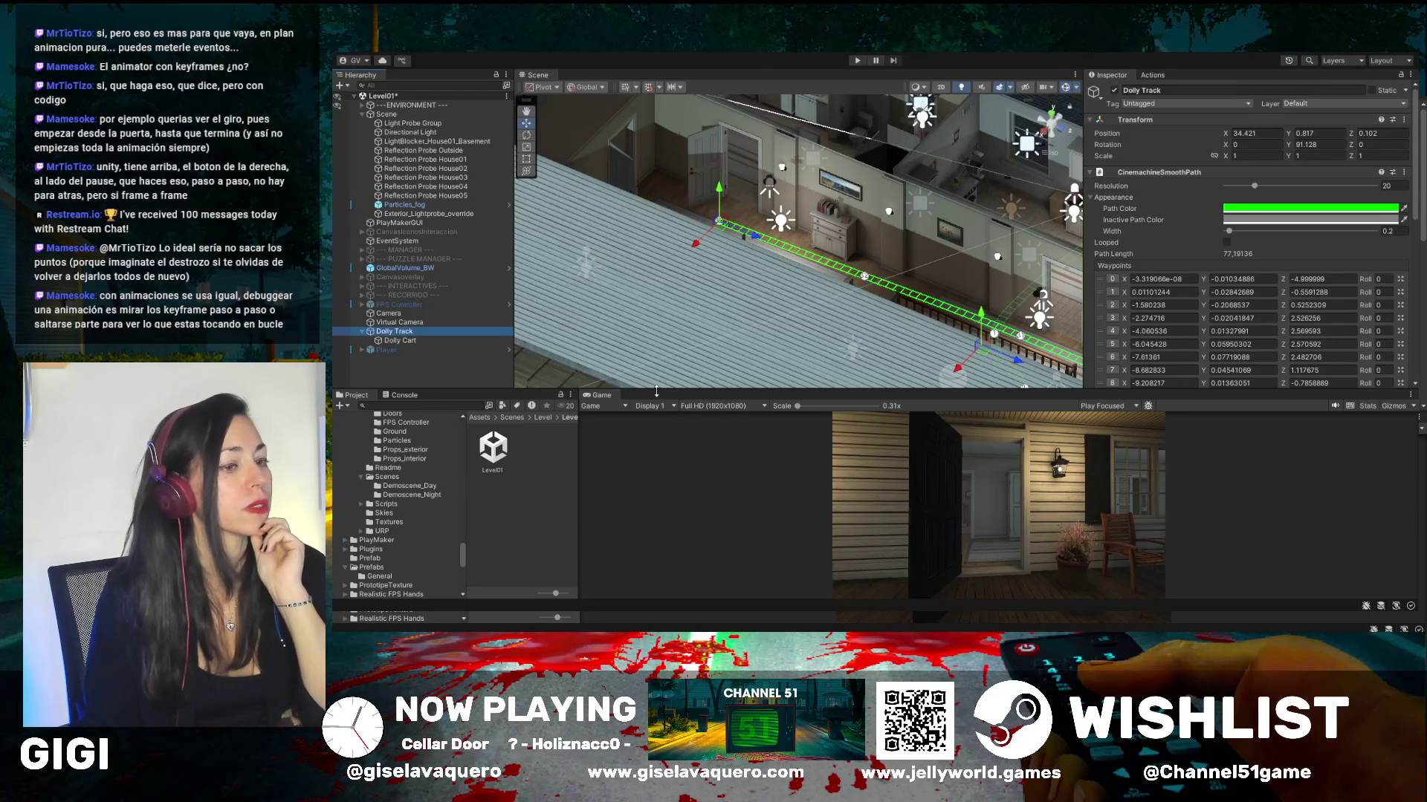
pyautogui.scroll(-3, 1176, 269)
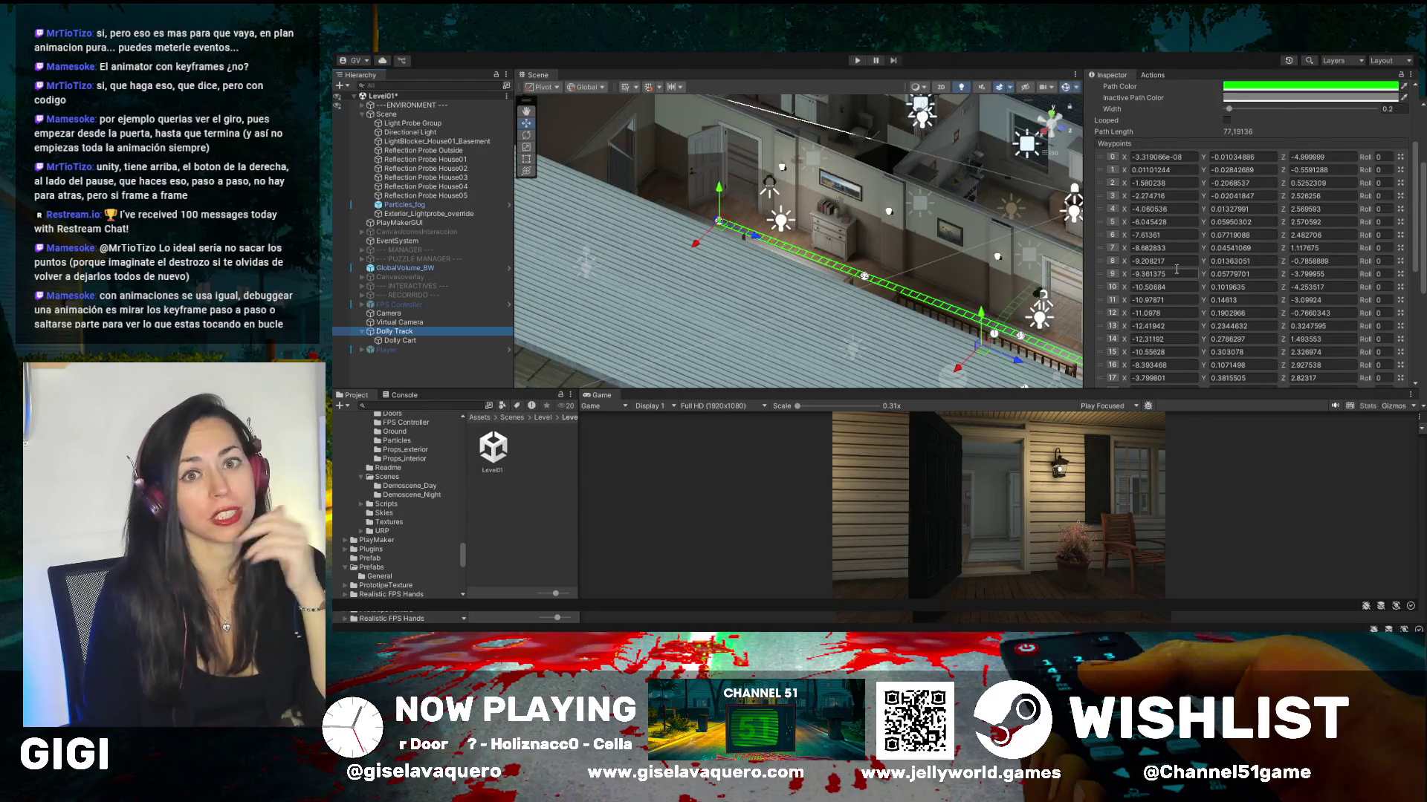
pyautogui.scroll(3, 1177, 269)
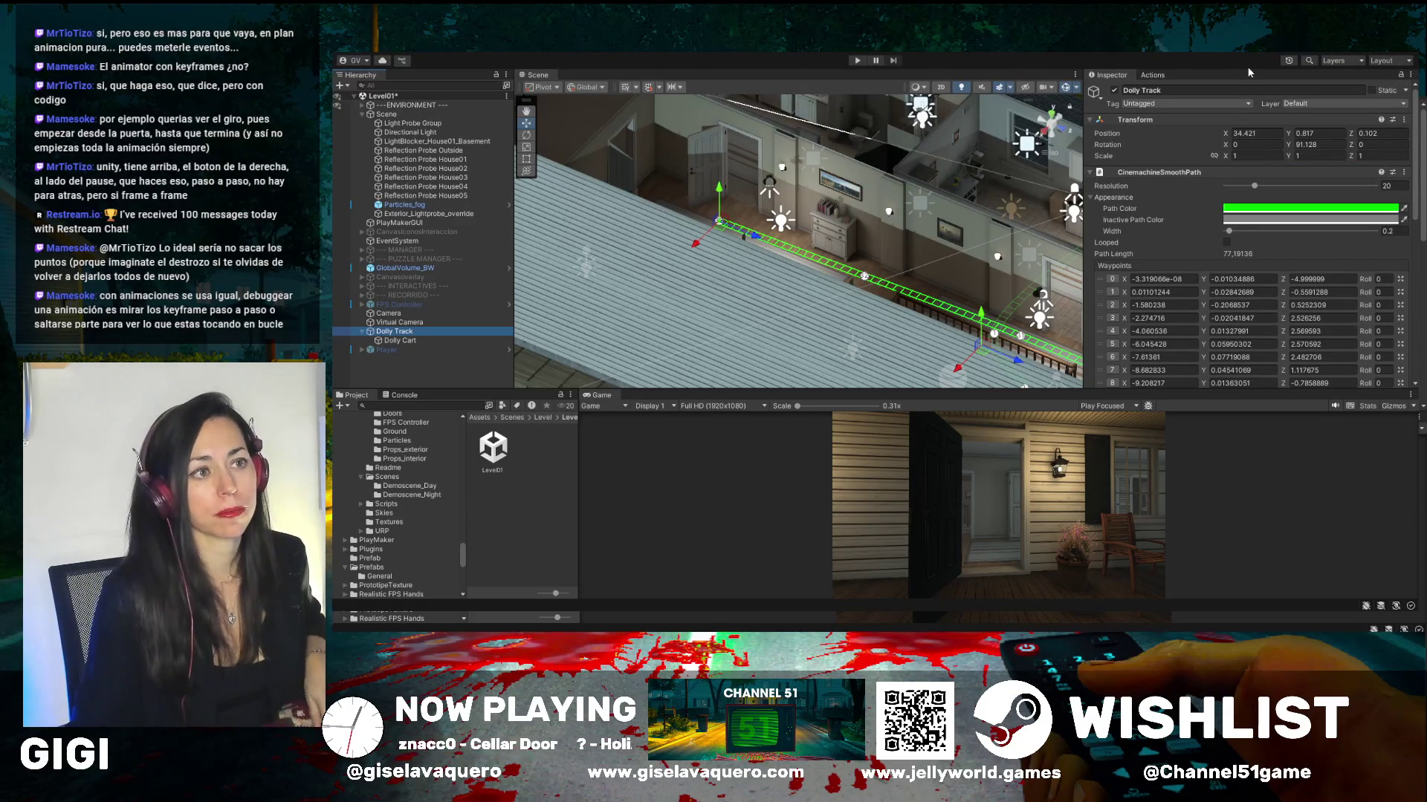
pyautogui.moveTo(829, 373)
pyautogui.mouseDown()
pyautogui.moveTo(618, 313)
pyautogui.moveTo(841, 355)
pyautogui.moveTo(786, 323)
pyautogui.moveTo(836, 328)
pyautogui.mouseUp()
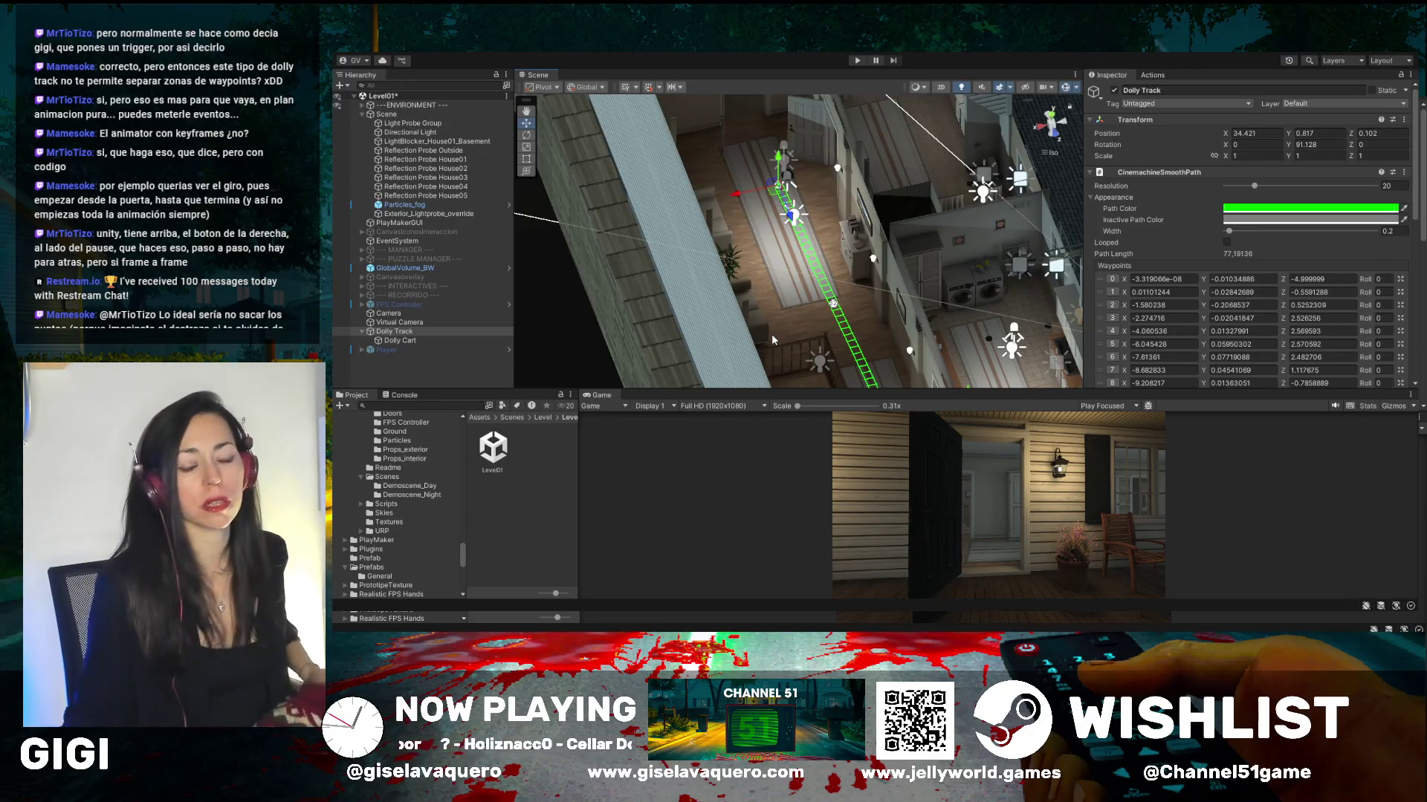
pyautogui.moveTo(685, 291)
pyautogui.mouseDown()
pyautogui.moveTo(646, 233)
pyautogui.moveTo(631, 238)
pyautogui.mouseUp()
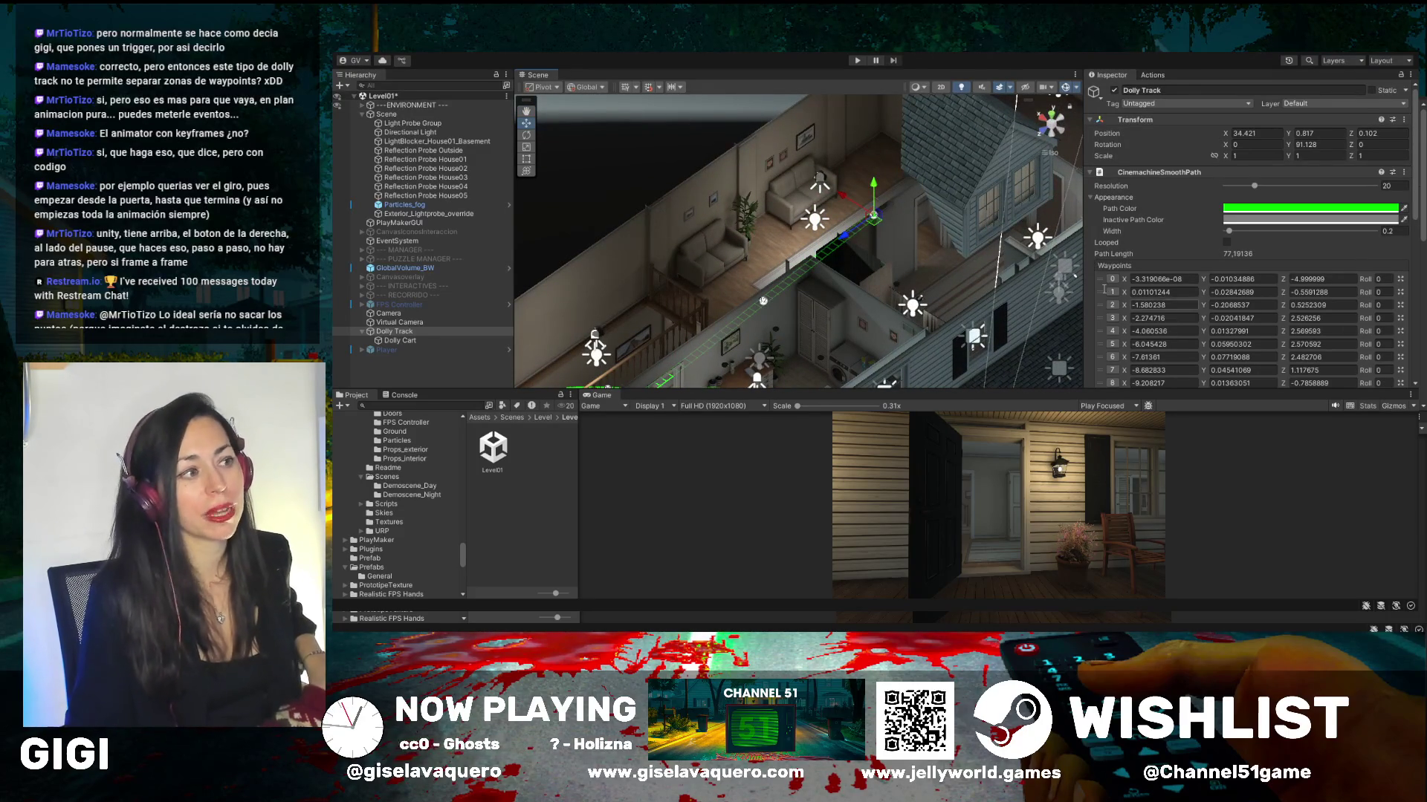
# - Inspect waypoints 4 and 10, undo an accidental waypoint move, and start Play mode
pyautogui.click(1100, 331)
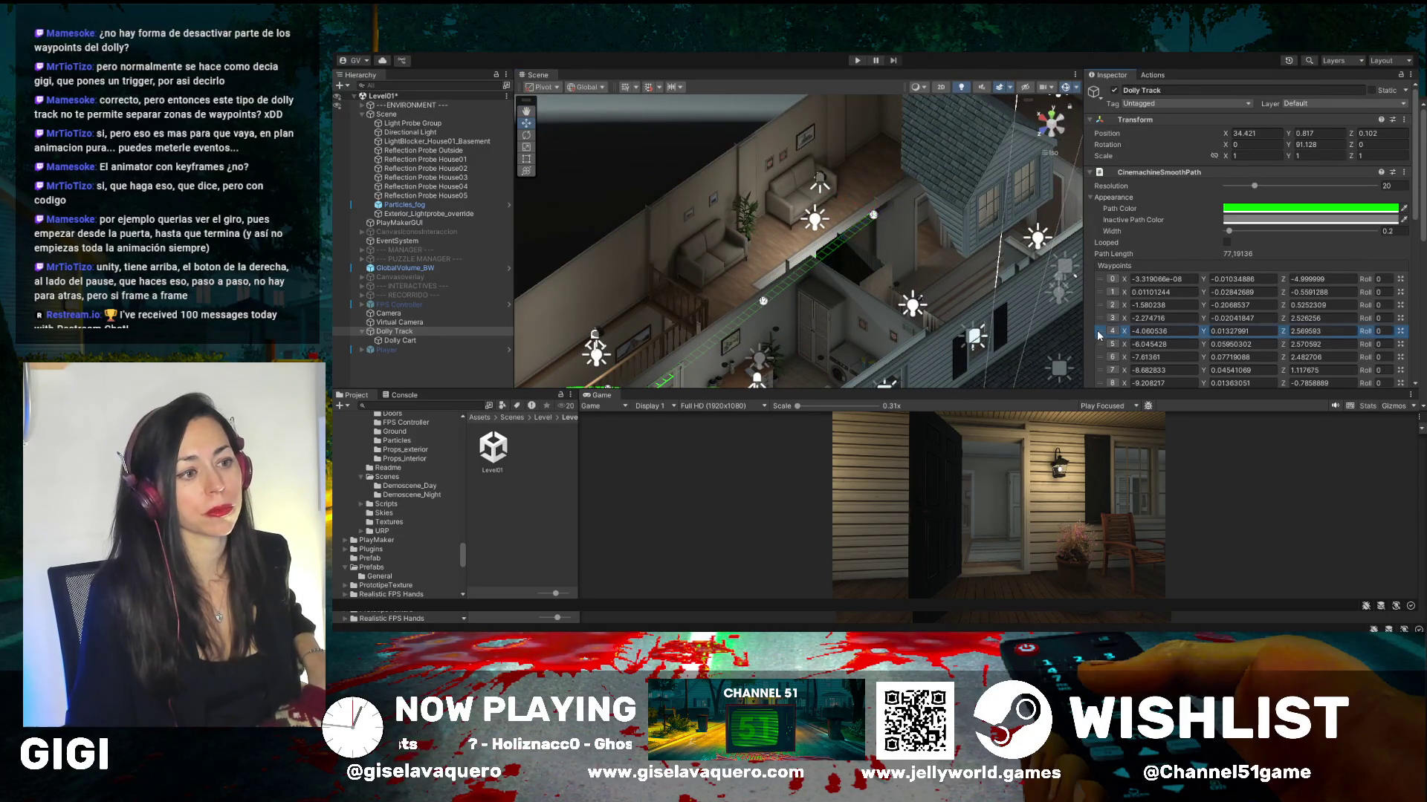
pyautogui.scroll(-3, 1107, 331)
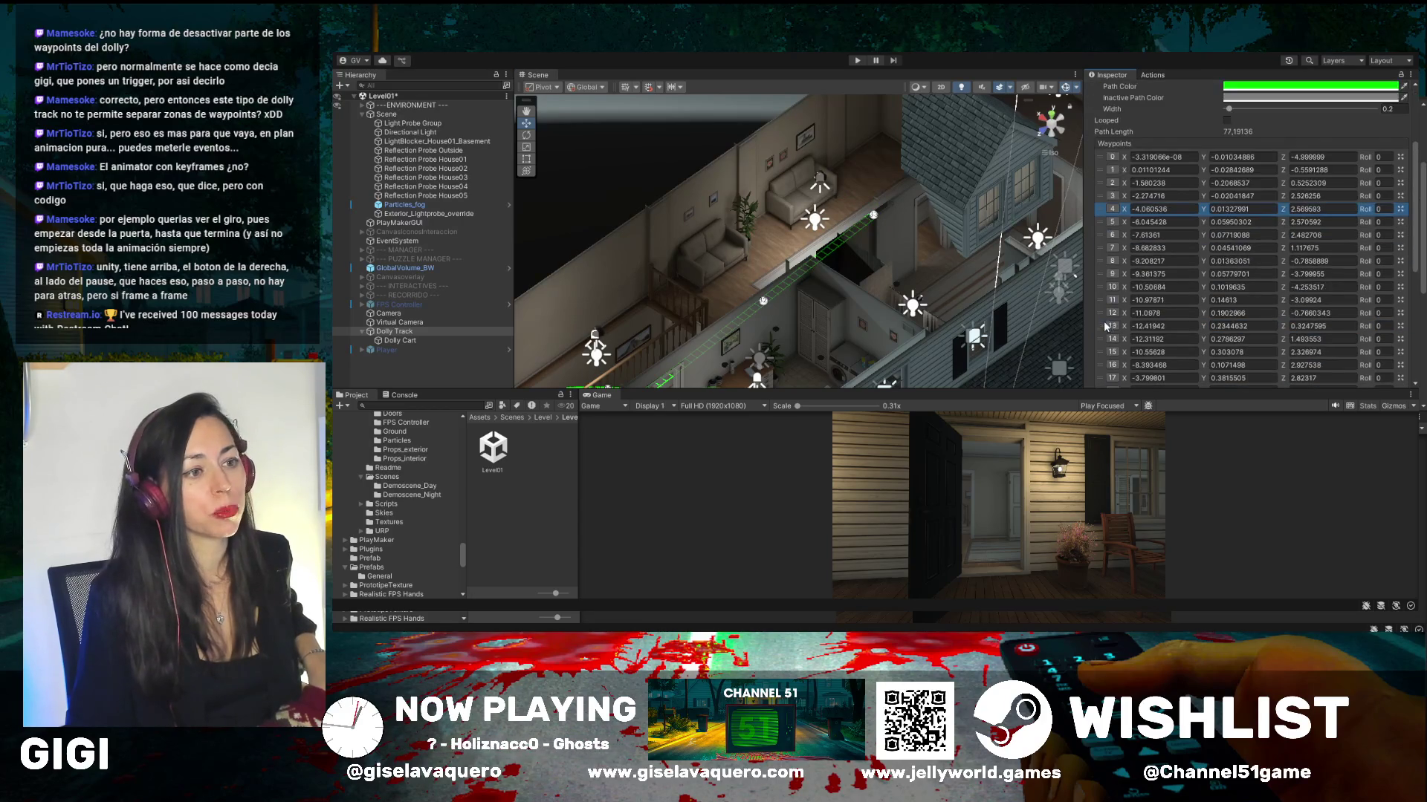
pyautogui.click(1111, 288)
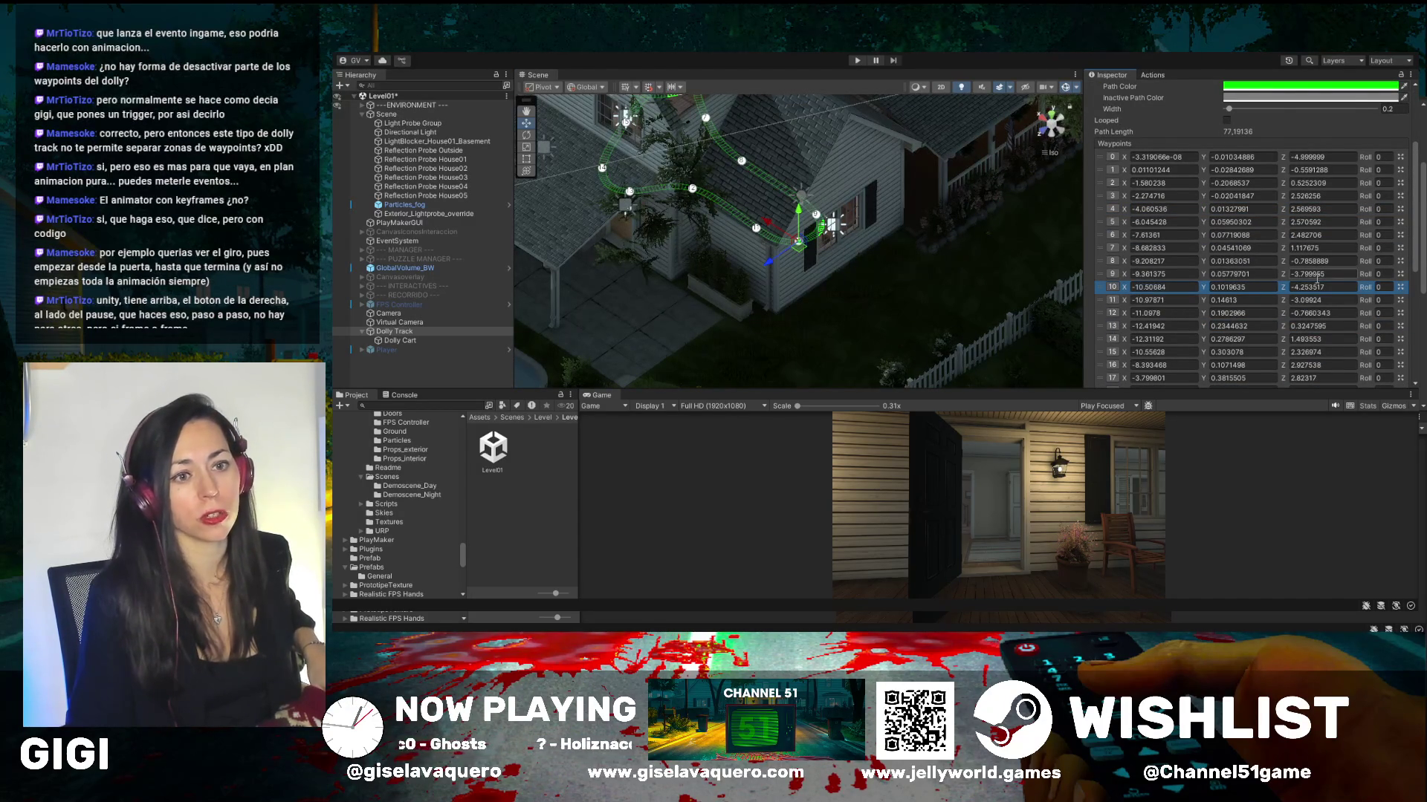
pyautogui.scroll(1, 1397, 300)
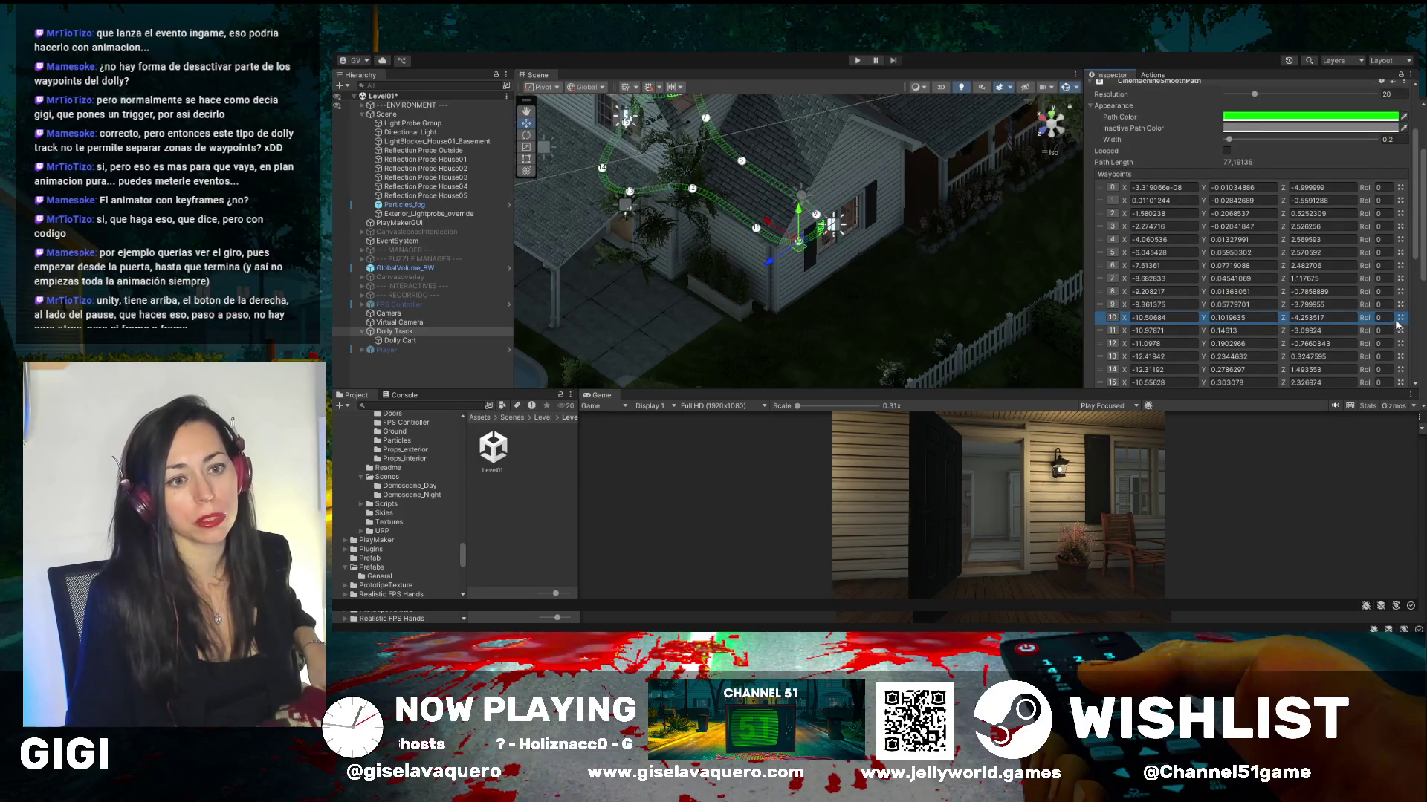
pyautogui.click(1402, 319)
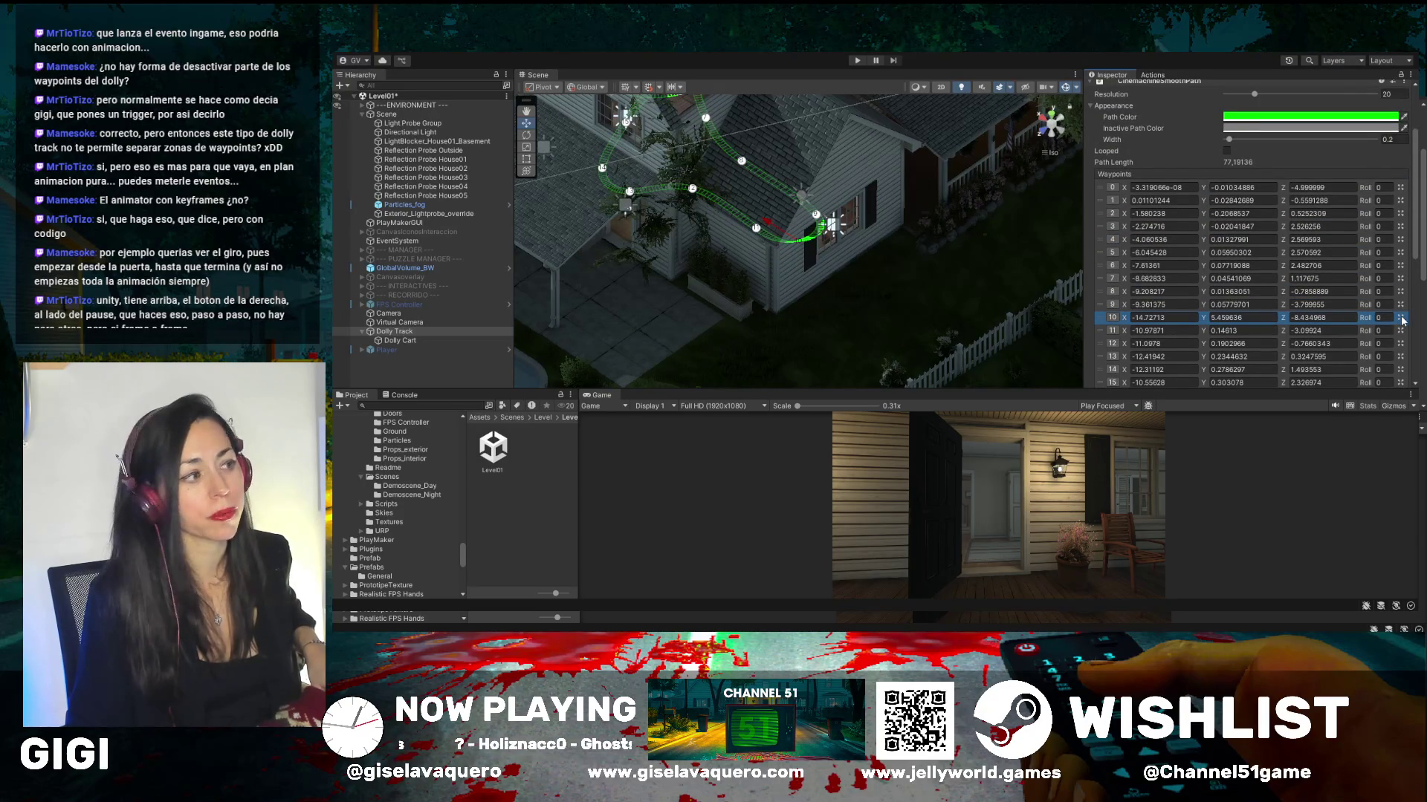
pyautogui.hotkey('ctrl', 'z')
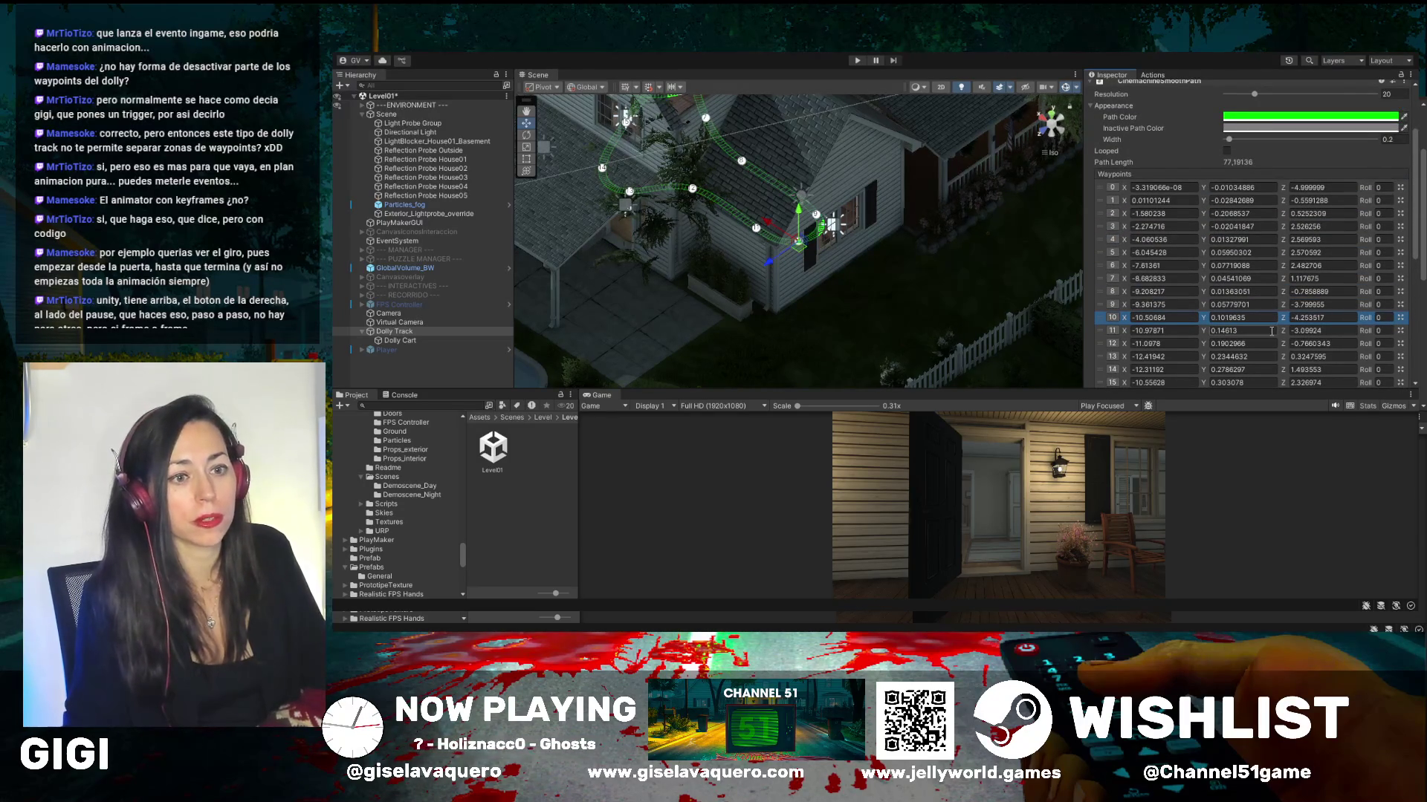
pyautogui.moveTo(868, 254)
pyautogui.mouseDown()
pyautogui.moveTo(855, 186)
pyautogui.moveTo(866, 133)
pyautogui.mouseUp()
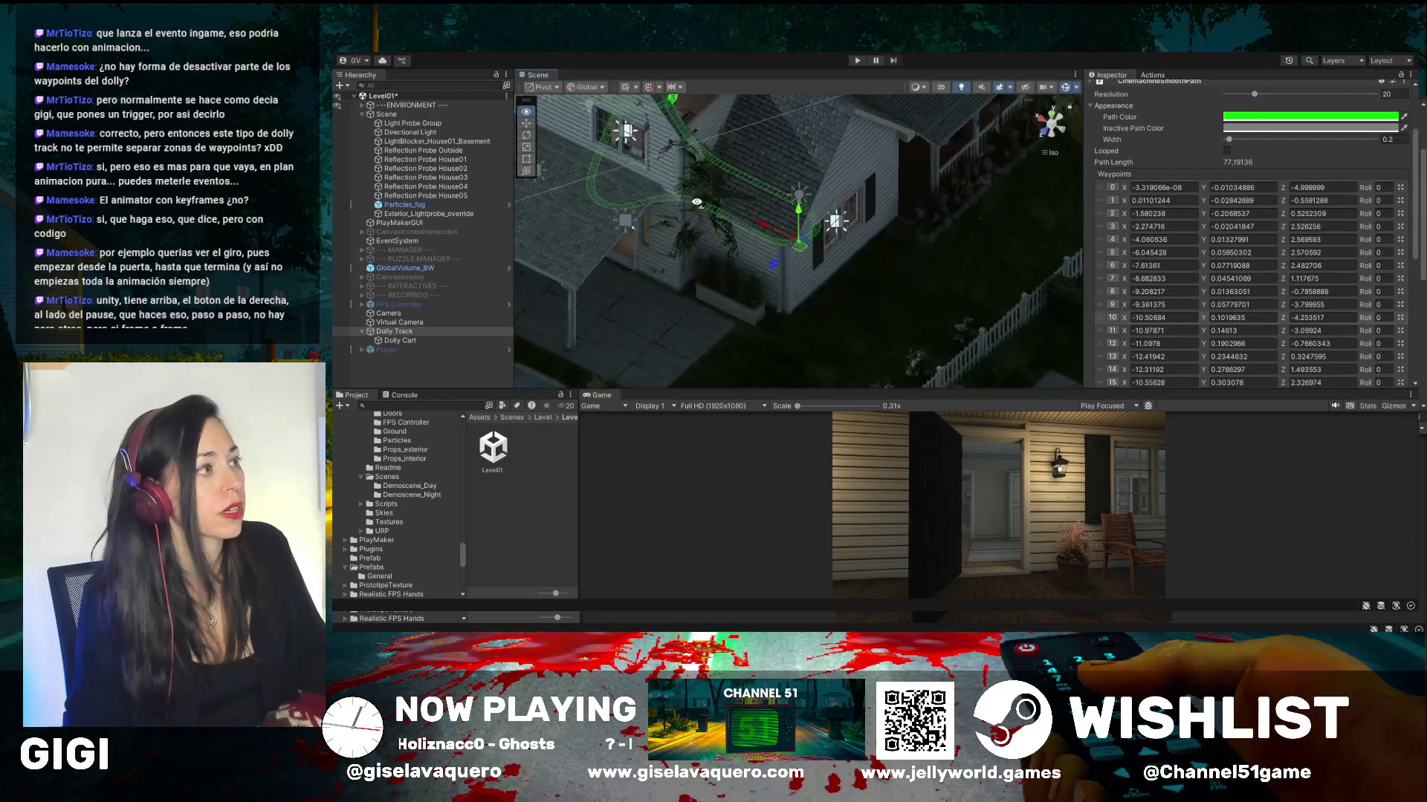
pyautogui.click(857, 61)
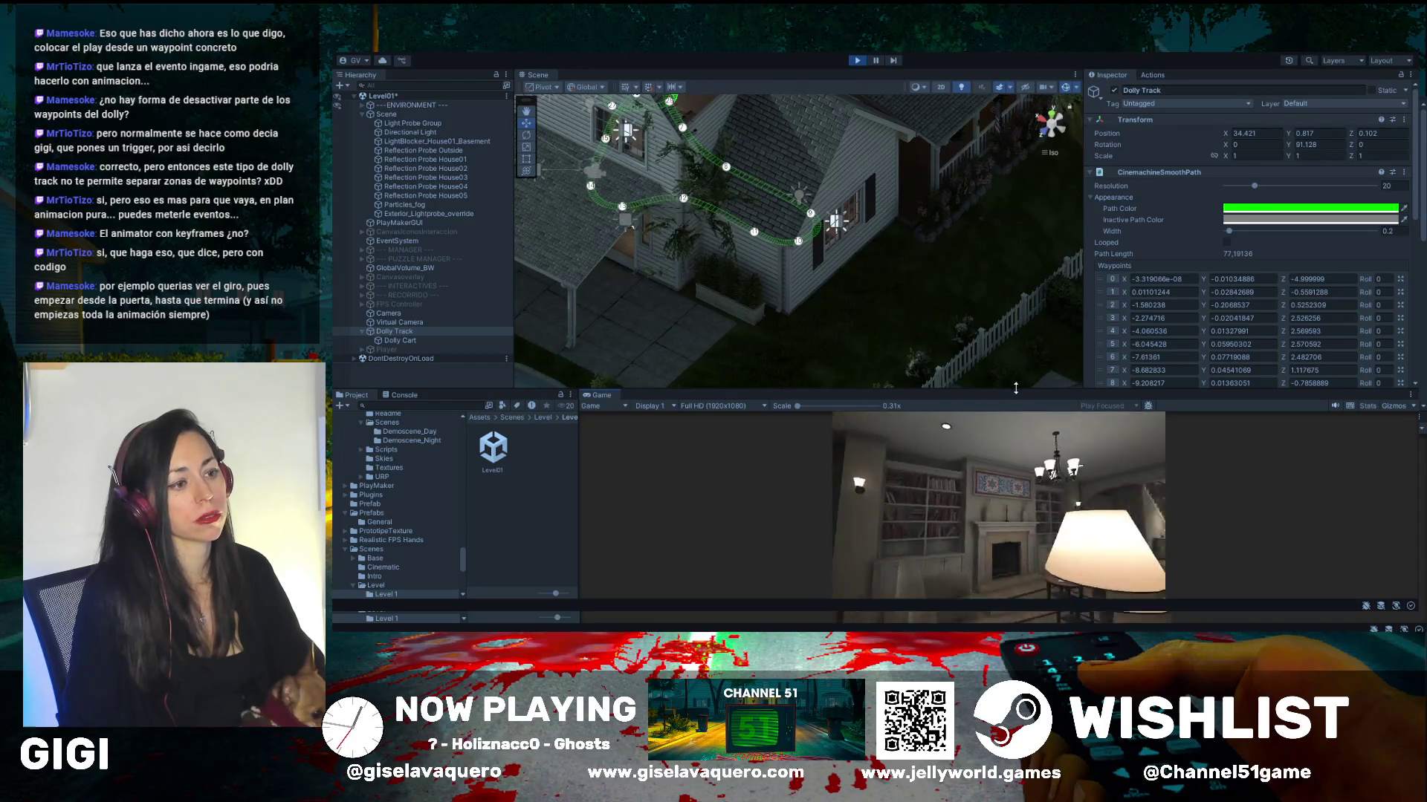
# - Enlarge the Game view to watch the full dolly camera run, then stop Play mode
pyautogui.moveTo(1015, 388); pyautogui.dragTo(1015, 139)
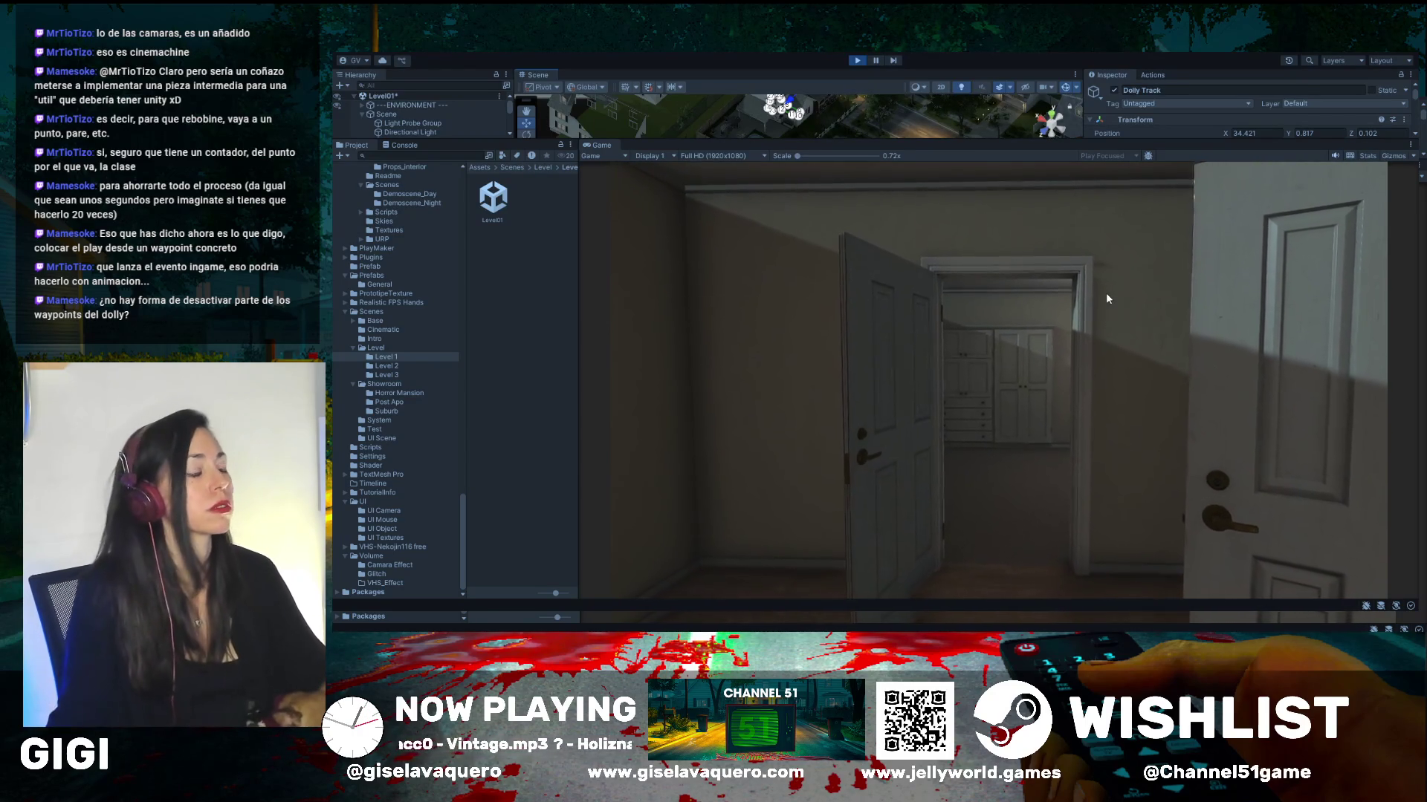
pyautogui.click(858, 61)
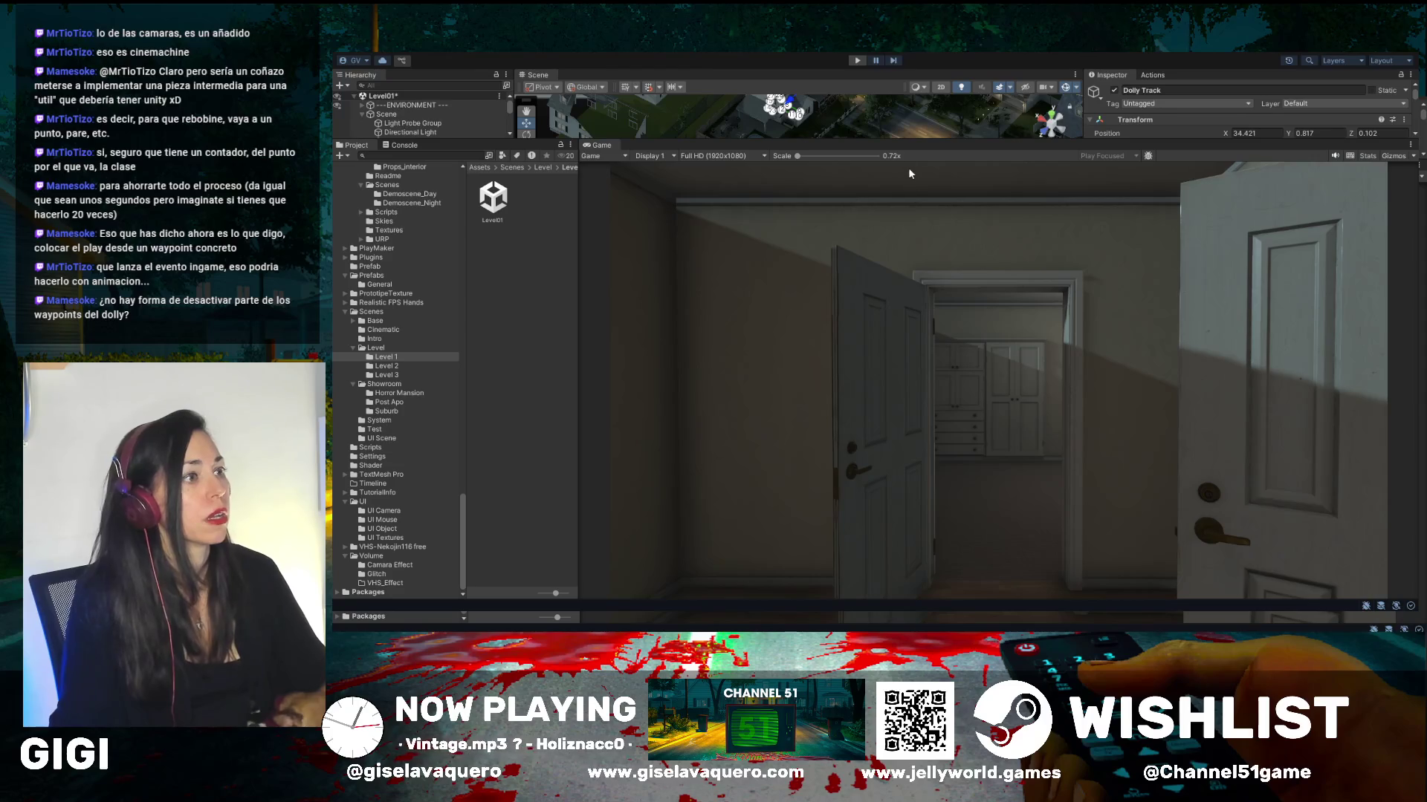
# - Enlarge the Scene view and zoom in over the house roof and dolly path
pyautogui.moveTo(908, 140); pyautogui.dragTo(986, 497)
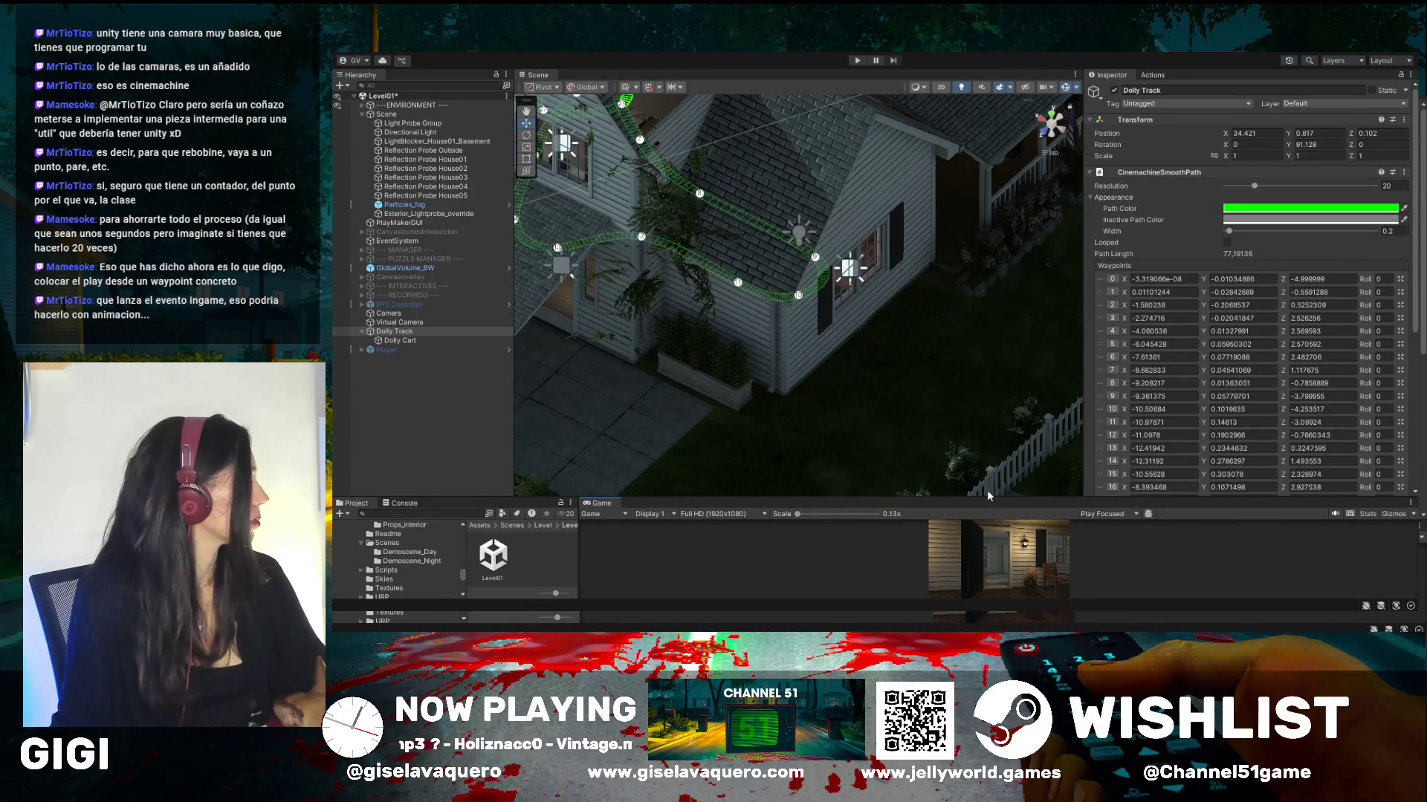
pyautogui.moveTo(965, 337); pyautogui.dragTo(750, 194)
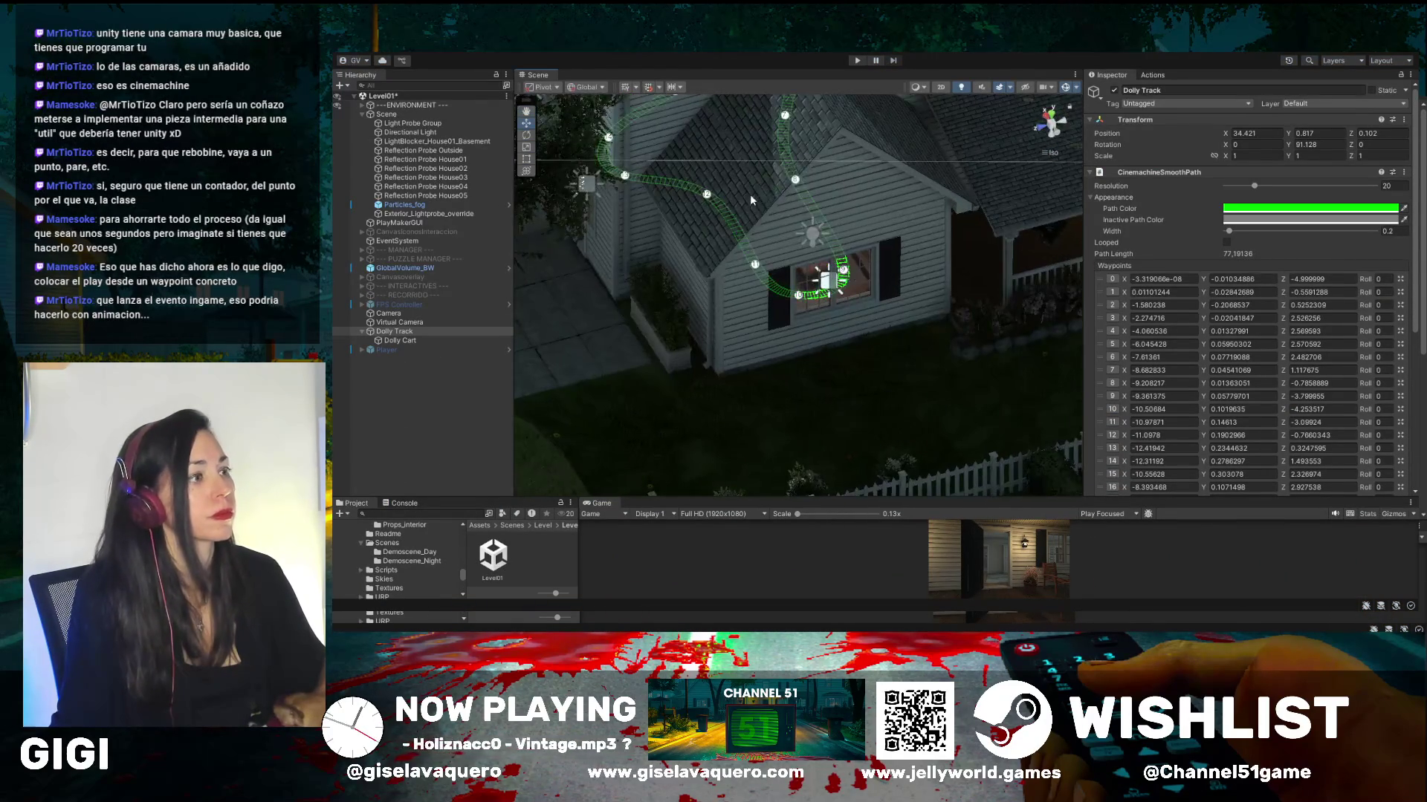
pyautogui.scroll(5, 780, 246)
pyautogui.moveTo(805, 296); pyautogui.dragTo(807, 305)
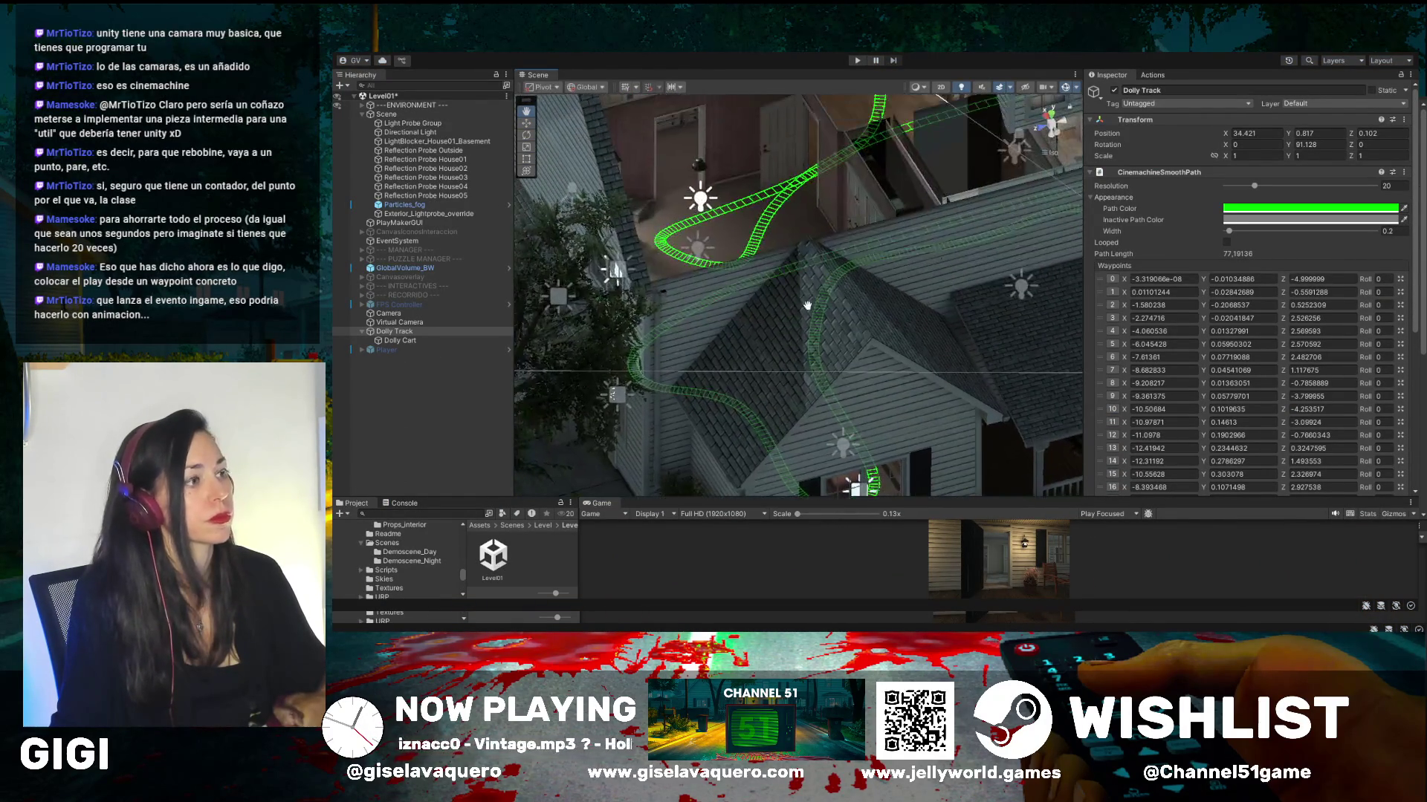
pyautogui.scroll(3, 807, 305)
pyautogui.scroll(3, 799, 245)
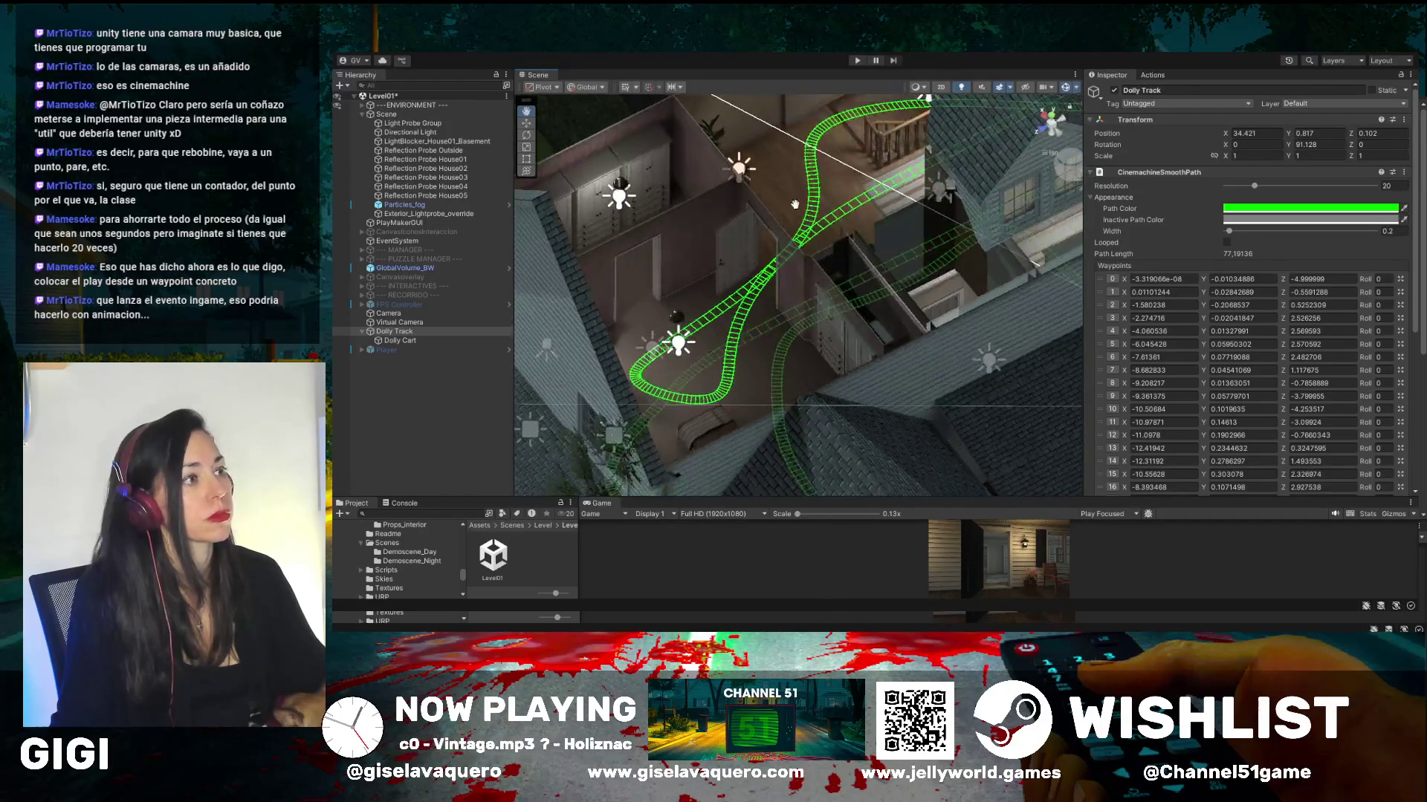
pyautogui.scroll(-5, 795, 201)
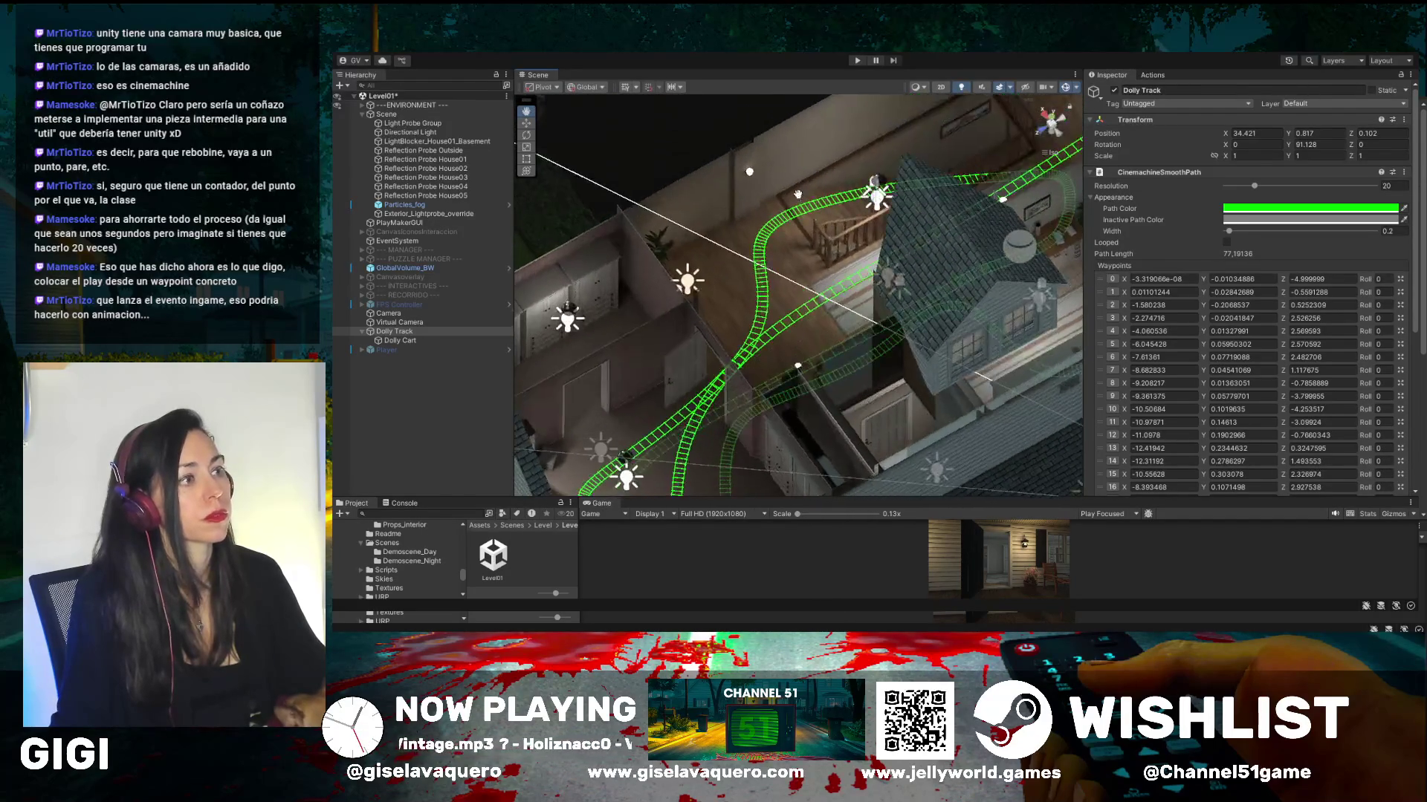
# - Orbit and pan around the hallway to follow the dolly path's route through the rooms
pyautogui.moveTo(797, 194)
pyautogui.mouseDown()
pyautogui.moveTo(790, 294)
pyautogui.moveTo(720, 287)
pyautogui.mouseUp()
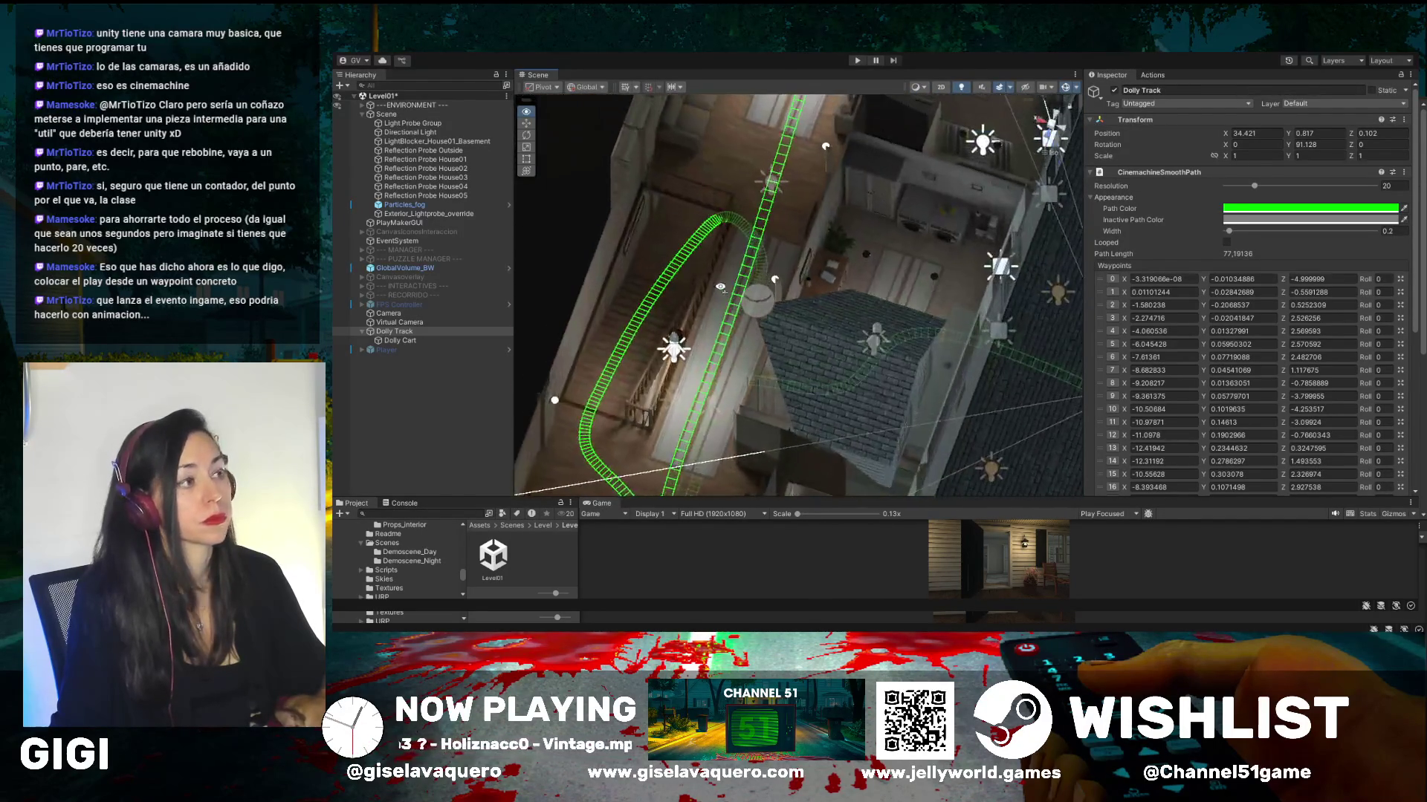
pyautogui.moveTo(804, 169); pyautogui.dragTo(854, 397)
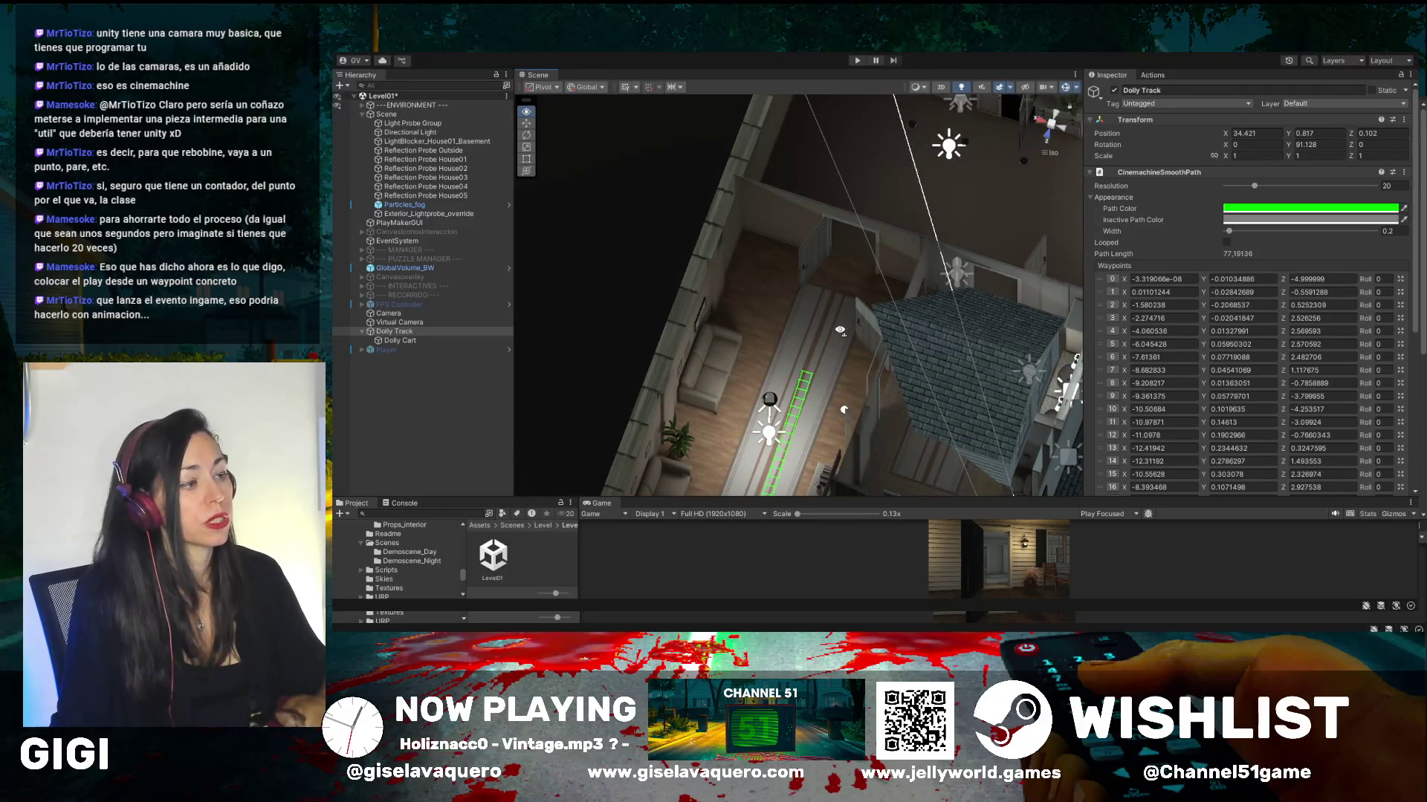
pyautogui.moveTo(840, 332)
pyautogui.mouseDown()
pyautogui.moveTo(811, 338)
pyautogui.moveTo(662, 240)
pyautogui.mouseUp()
pyautogui.moveTo(520, 383)
pyautogui.mouseDown()
pyautogui.moveTo(685, 360)
pyautogui.moveTo(643, 347)
pyautogui.mouseUp()
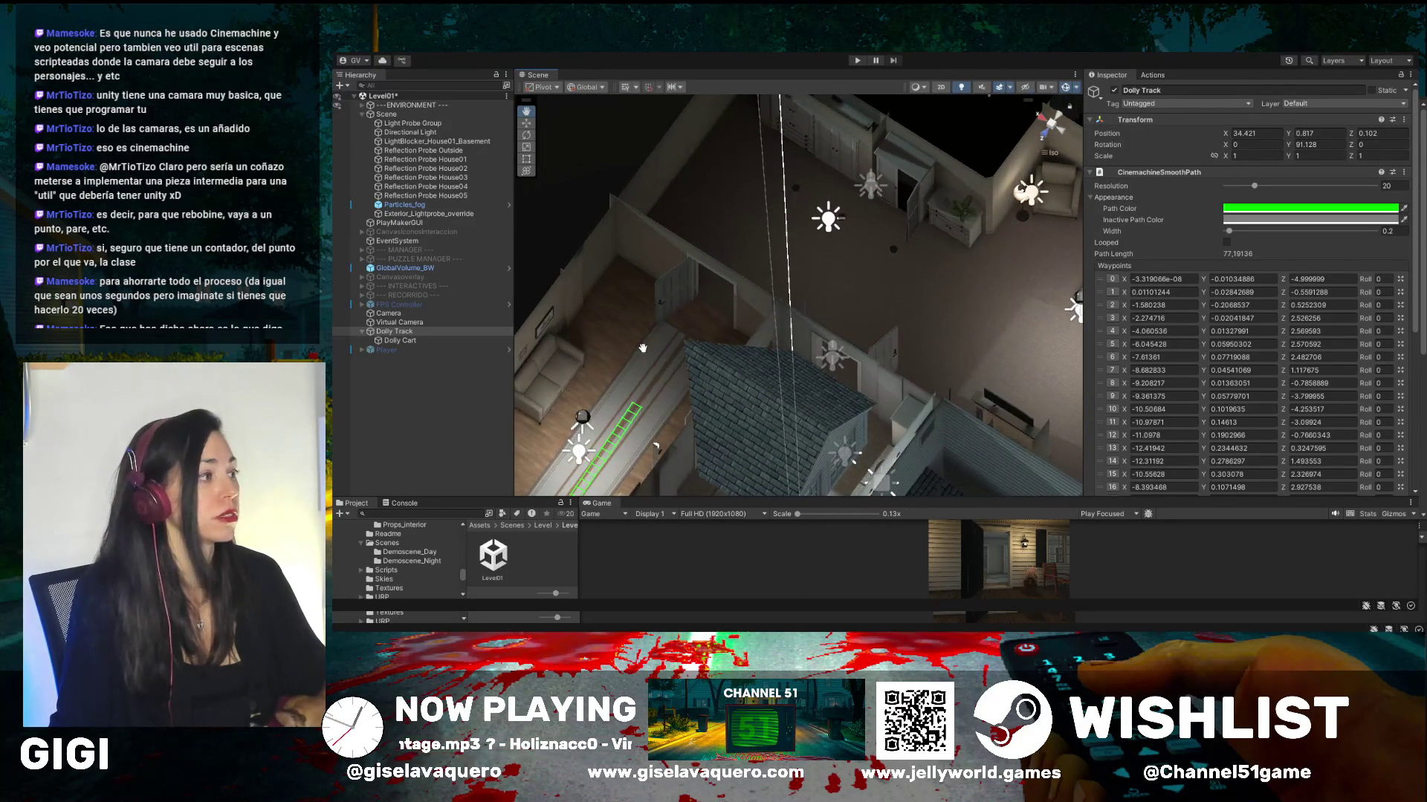
pyautogui.press('w')
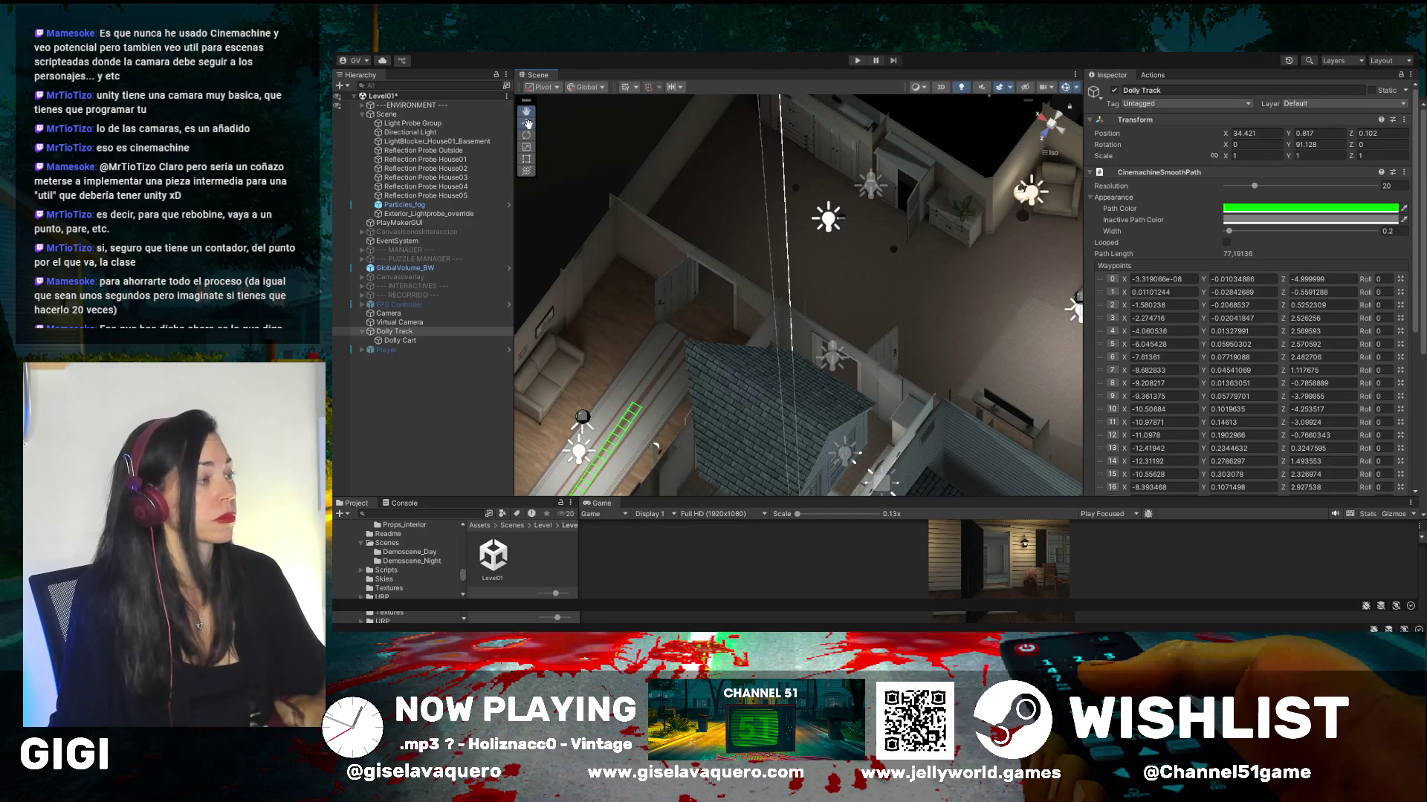
pyautogui.moveTo(630, 441)
pyautogui.mouseDown()
pyautogui.moveTo(645, 364)
pyautogui.moveTo(749, 227)
pyautogui.moveTo(739, 256)
pyautogui.moveTo(754, 274)
pyautogui.mouseUp()
pyautogui.click(527, 111)
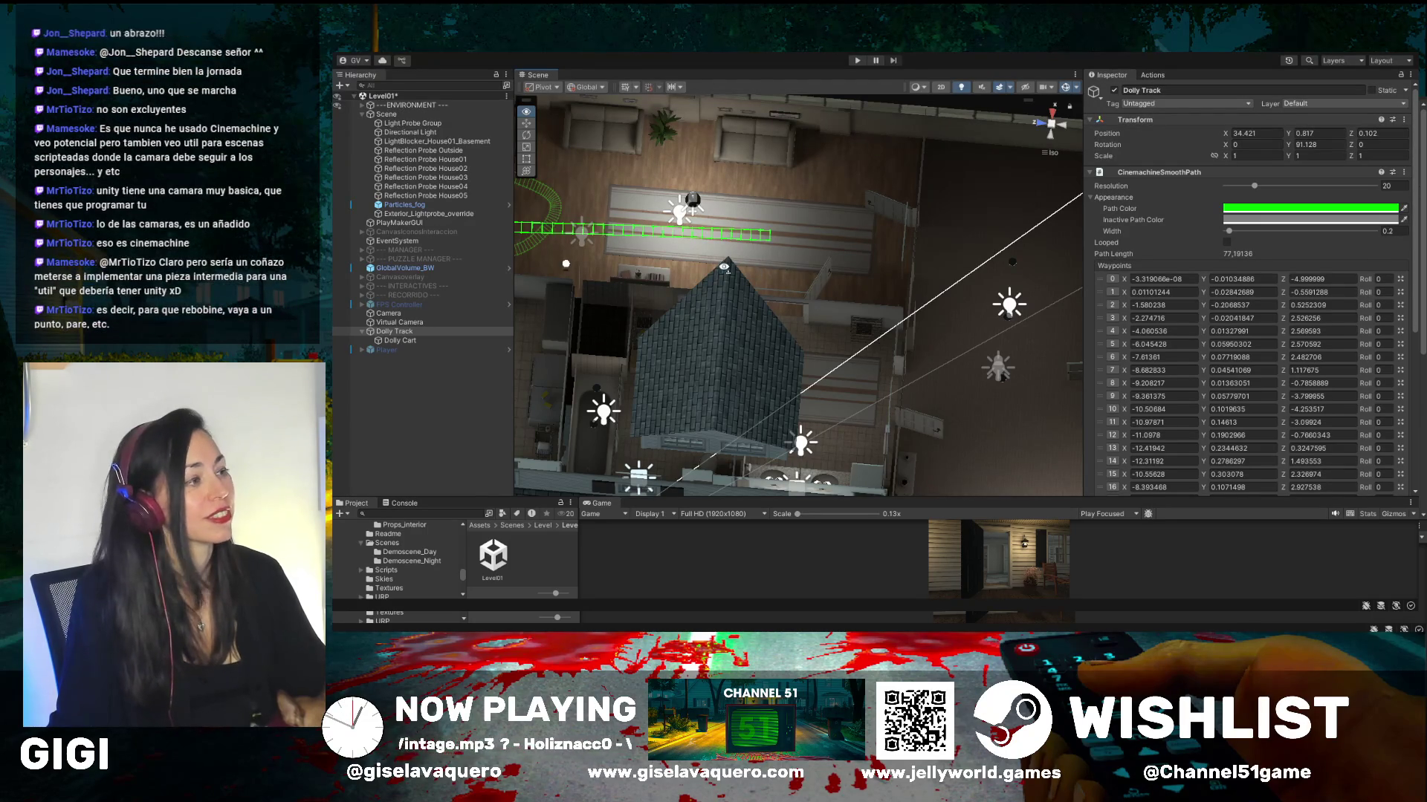
pyautogui.moveTo(756, 274); pyautogui.dragTo(755, 278)
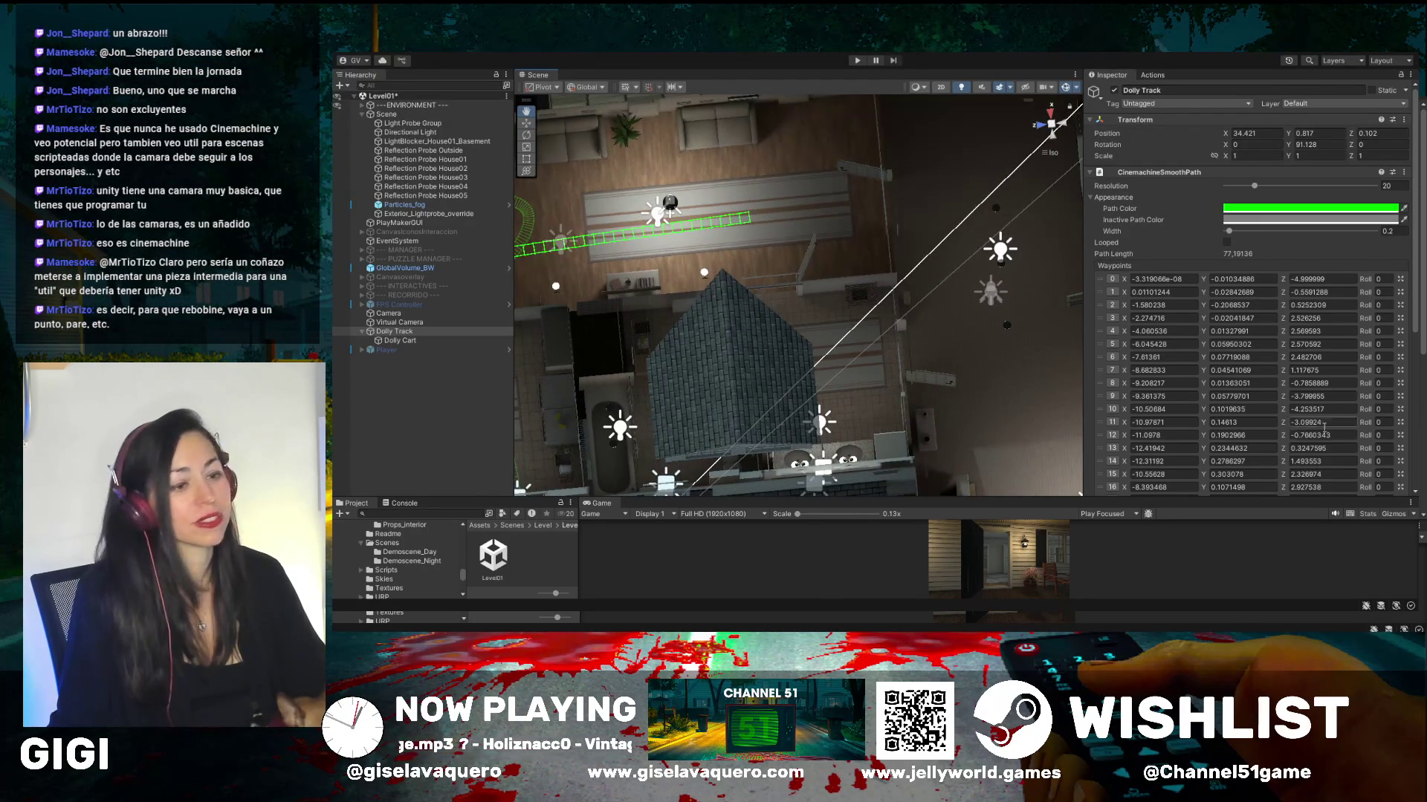
# - Add waypoints 34 and 35, placing 35 at X 10.63344, Y 3.548515, Z 1.715558
pyautogui.scroll(-10, 1237, 422)
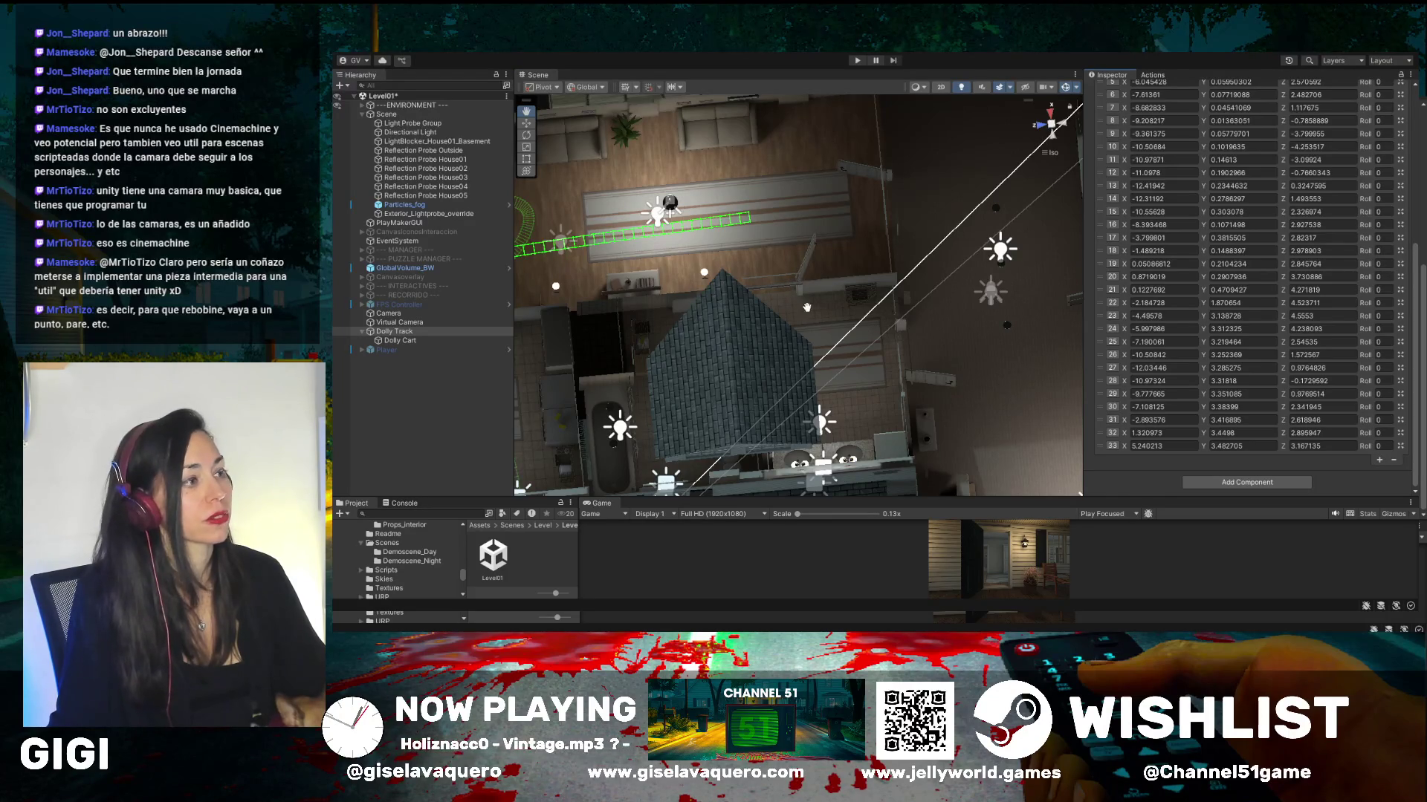
pyautogui.click(1379, 459)
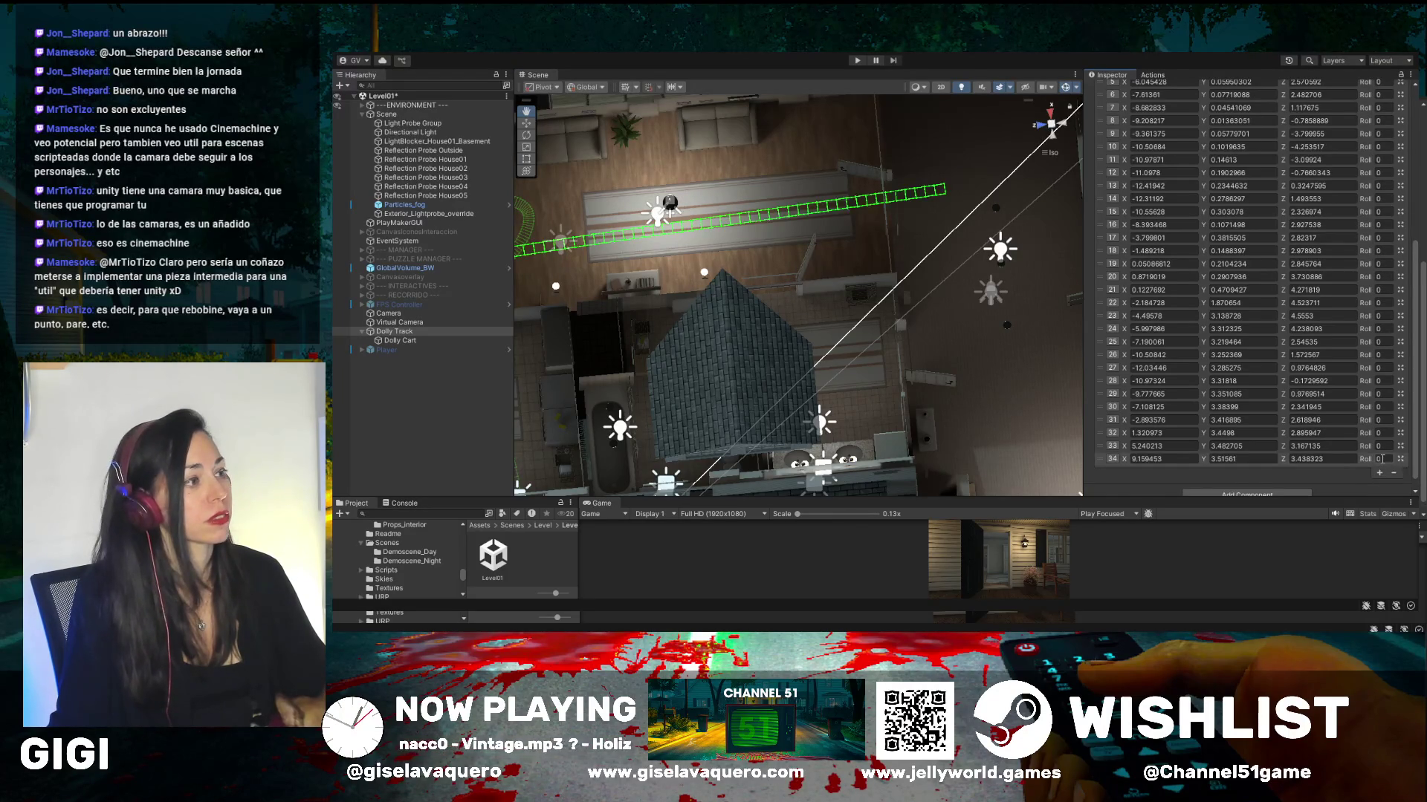
pyautogui.moveTo(855, 255); pyautogui.dragTo(713, 223)
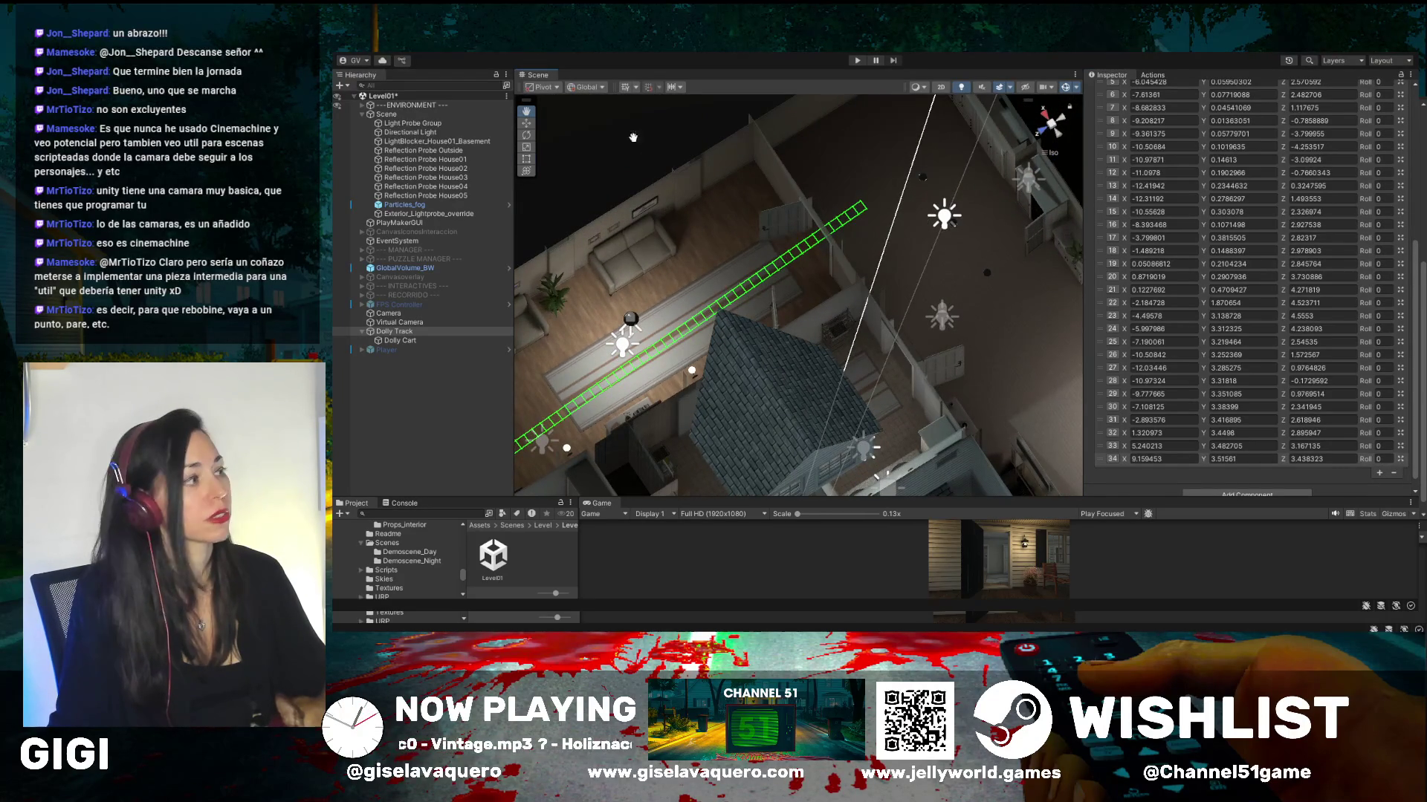
pyautogui.click(526, 123)
pyautogui.moveTo(847, 204)
pyautogui.mouseDown()
pyautogui.moveTo(854, 221)
pyautogui.moveTo(828, 246)
pyautogui.mouseUp()
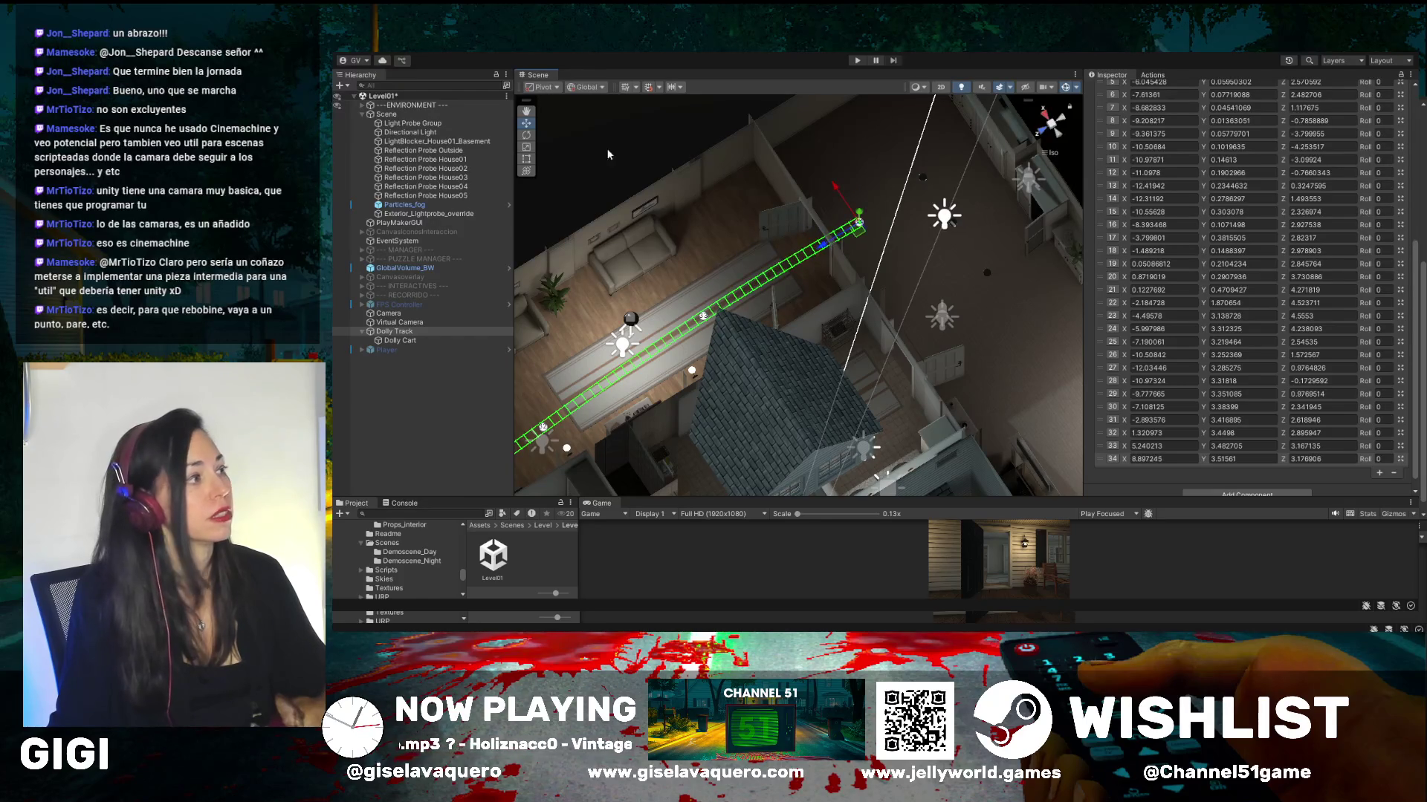
pyautogui.click(1378, 474)
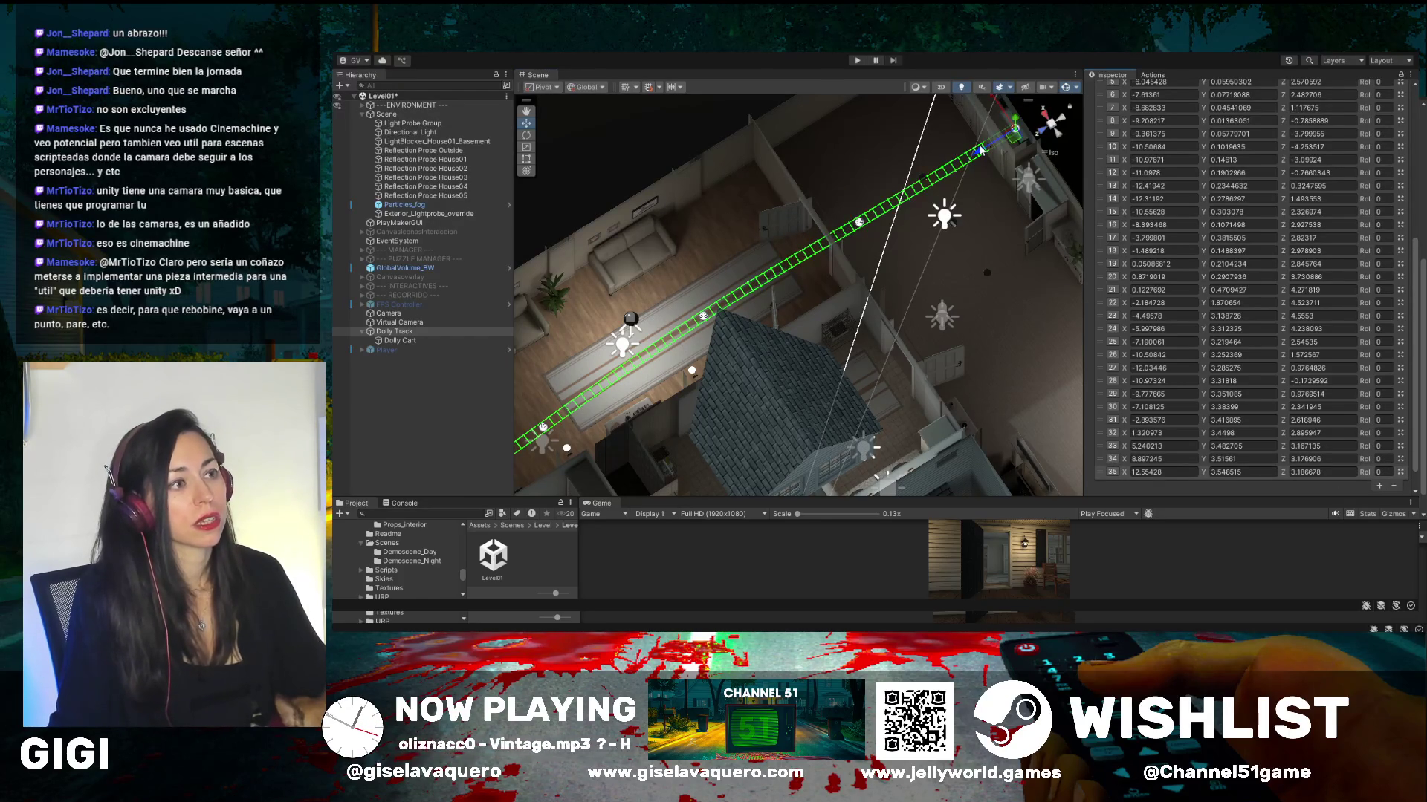
pyautogui.moveTo(981, 151)
pyautogui.mouseDown()
pyautogui.moveTo(899, 175)
pyautogui.moveTo(918, 156)
pyautogui.moveTo(966, 239)
pyautogui.moveTo(728, 257)
pyautogui.mouseUp()
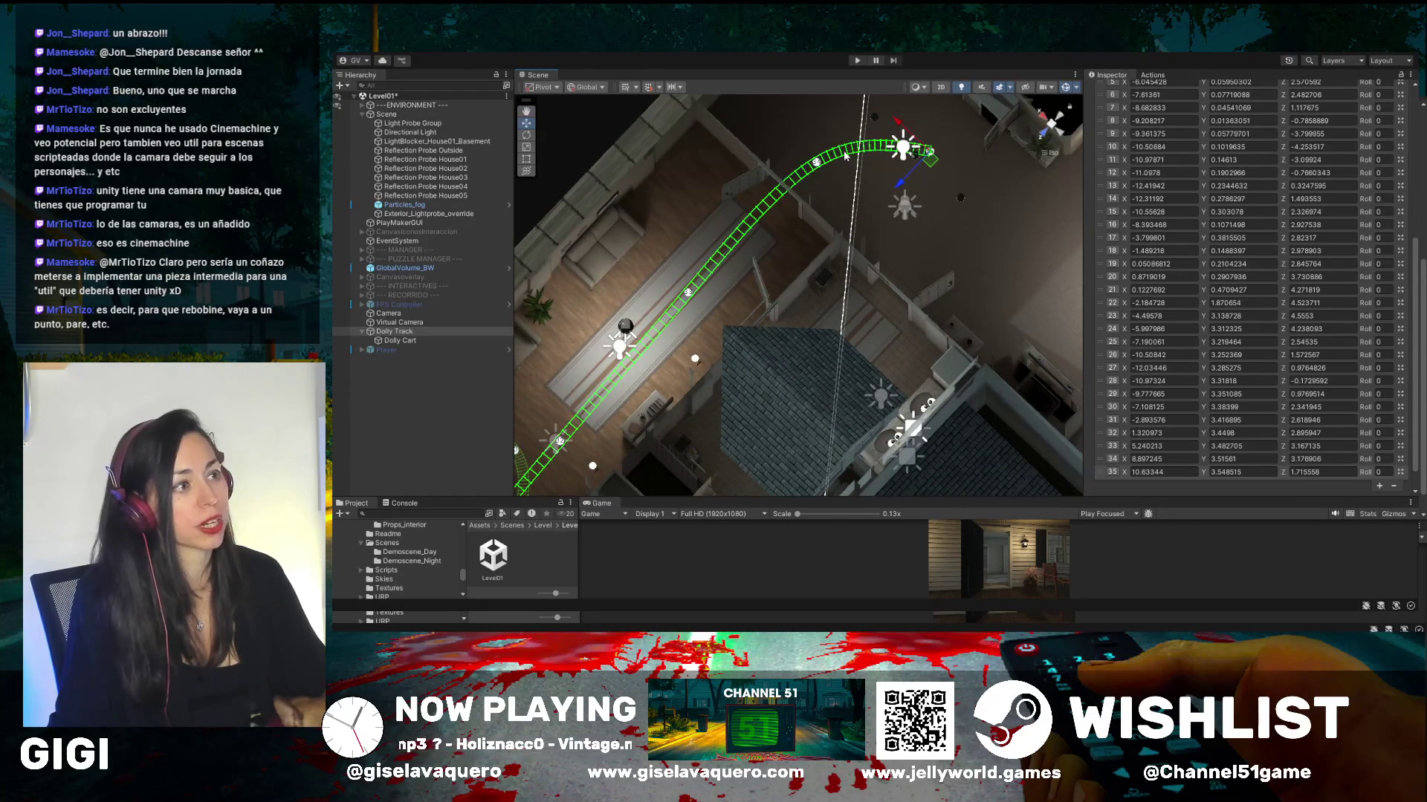
pyautogui.moveTo(845, 154)
pyautogui.mouseDown()
pyautogui.moveTo(929, 128)
pyautogui.moveTo(701, 165)
pyautogui.mouseUp()
pyautogui.click(526, 111)
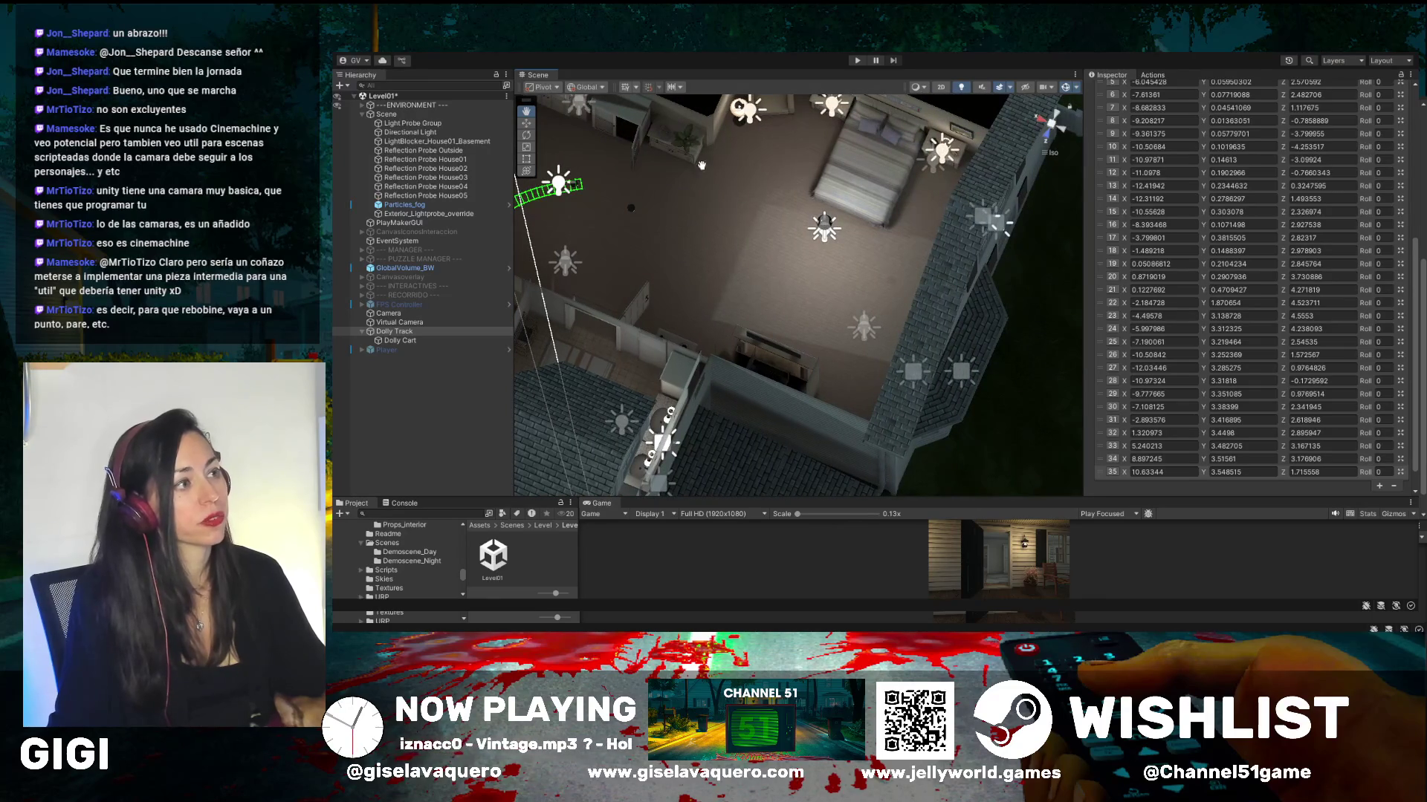
pyautogui.moveTo(733, 294); pyautogui.dragTo(818, 350)
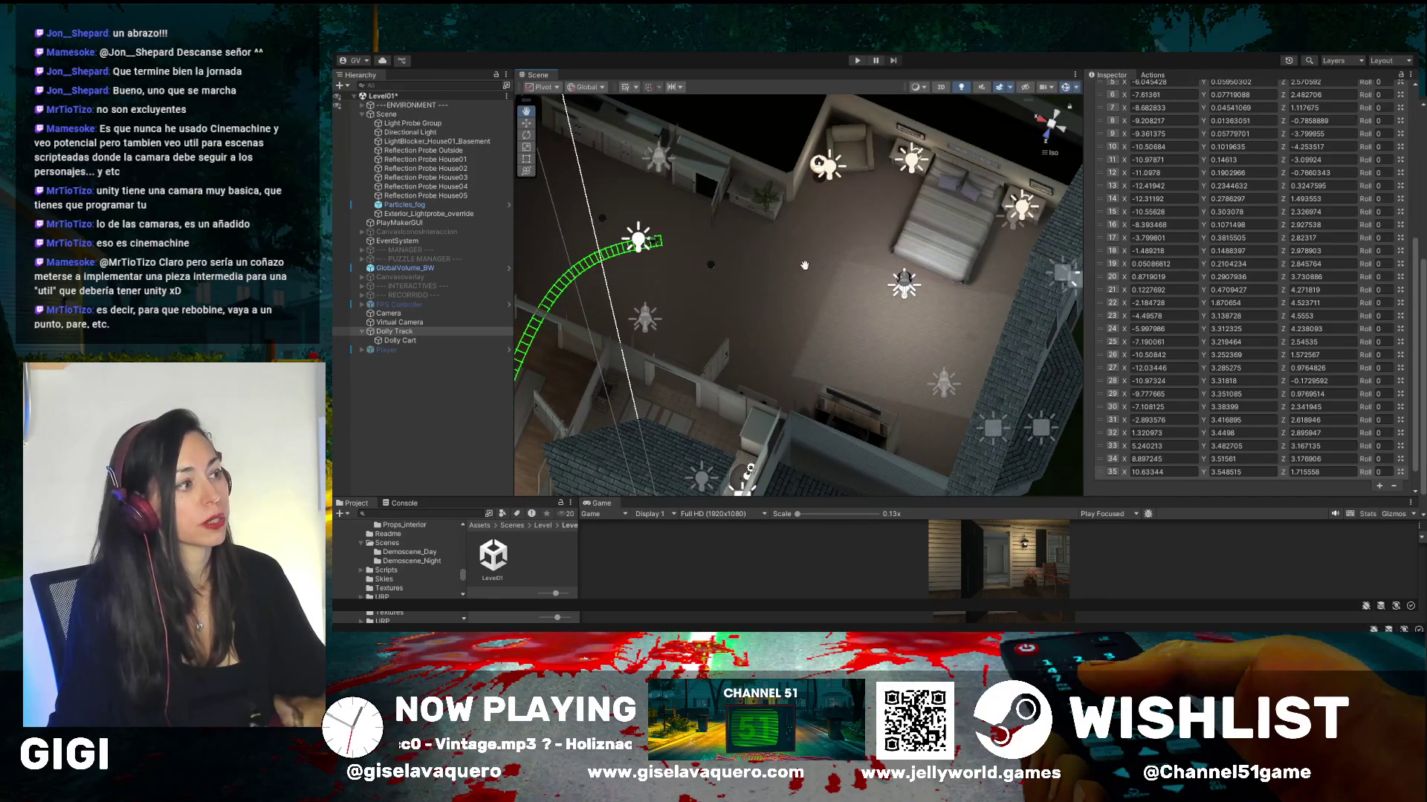
pyautogui.moveTo(804, 265)
pyautogui.mouseDown()
pyautogui.moveTo(884, 261)
pyautogui.moveTo(992, 195)
pyautogui.mouseUp()
pyautogui.moveTo(912, 295)
pyautogui.mouseDown()
pyautogui.moveTo(951, 277)
pyautogui.moveTo(794, 320)
pyautogui.moveTo(667, 393)
pyautogui.moveTo(699, 356)
pyautogui.mouseUp()
pyautogui.moveTo(699, 243); pyautogui.dragTo(793, 215)
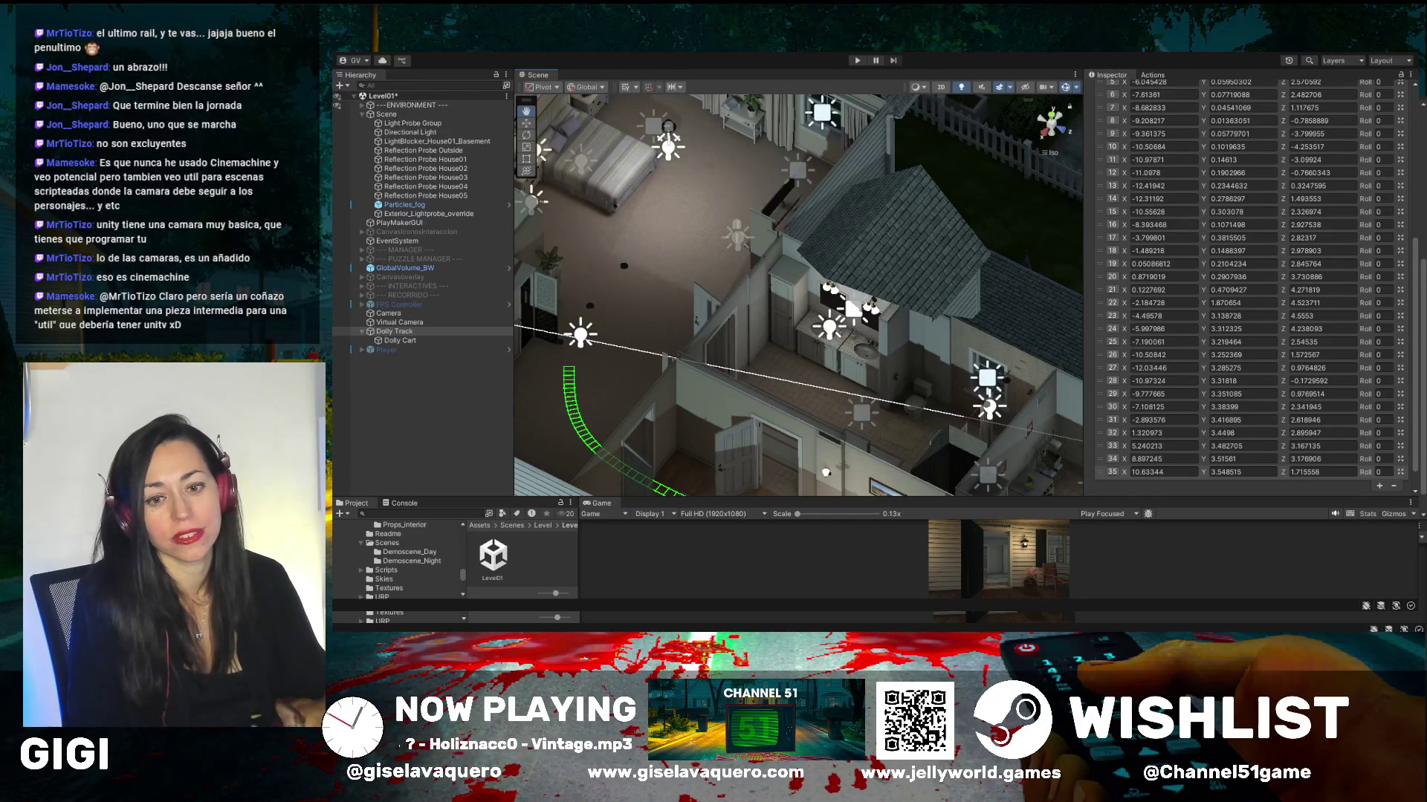
# - Add waypoint 36 at the track's end and place it so the path curves
pyautogui.moveTo(701, 237); pyautogui.dragTo(637, 228)
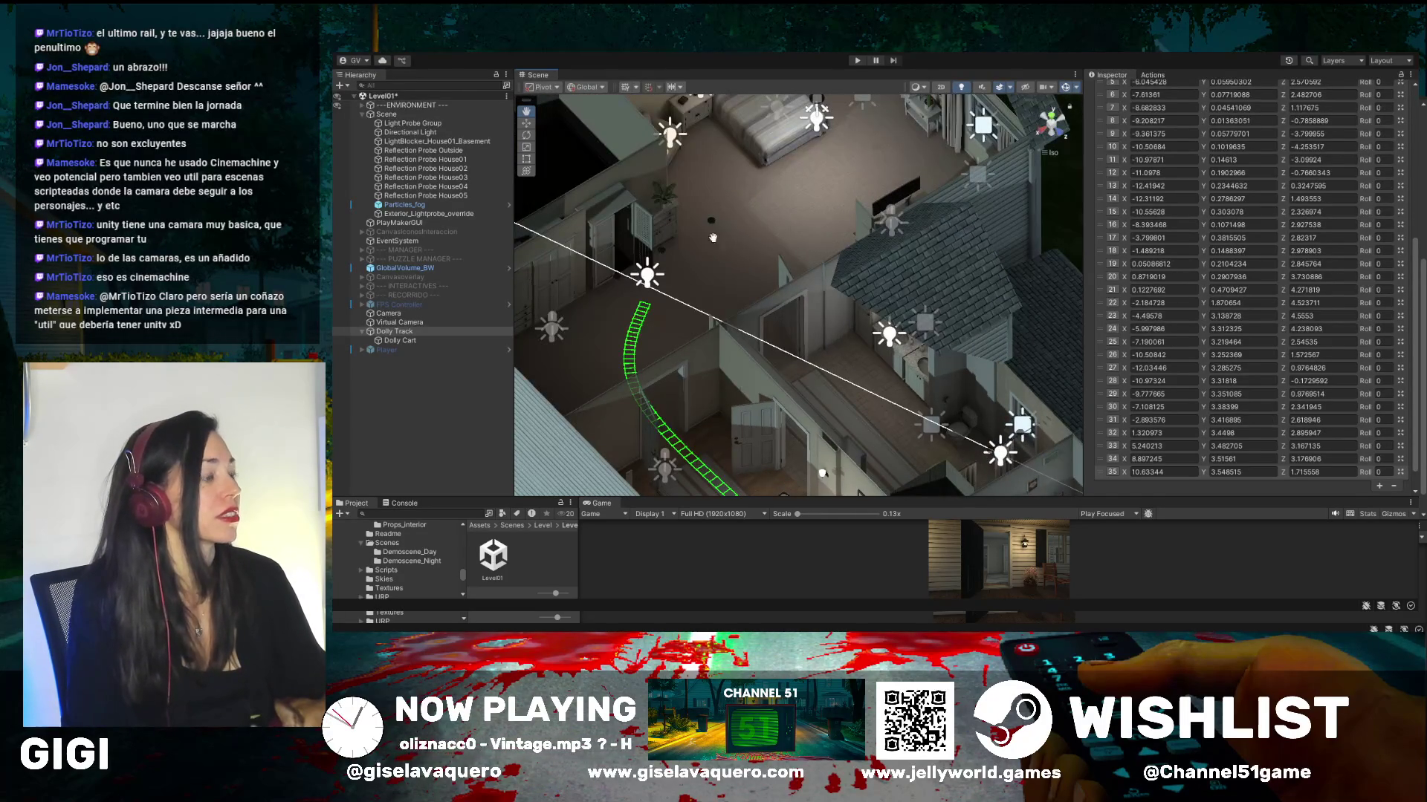
pyautogui.moveTo(762, 226); pyautogui.dragTo(711, 252)
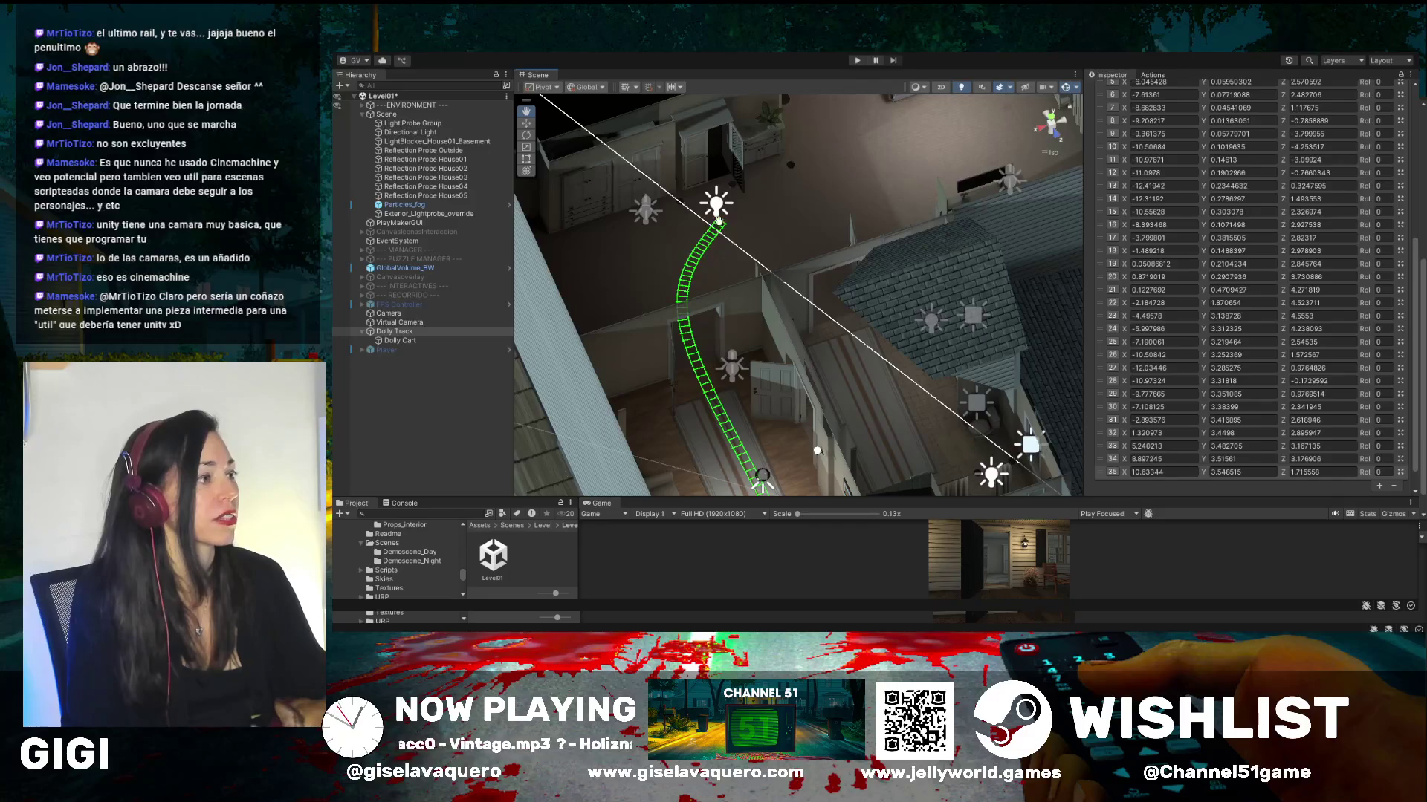
pyautogui.scroll(-1, 1183, 325)
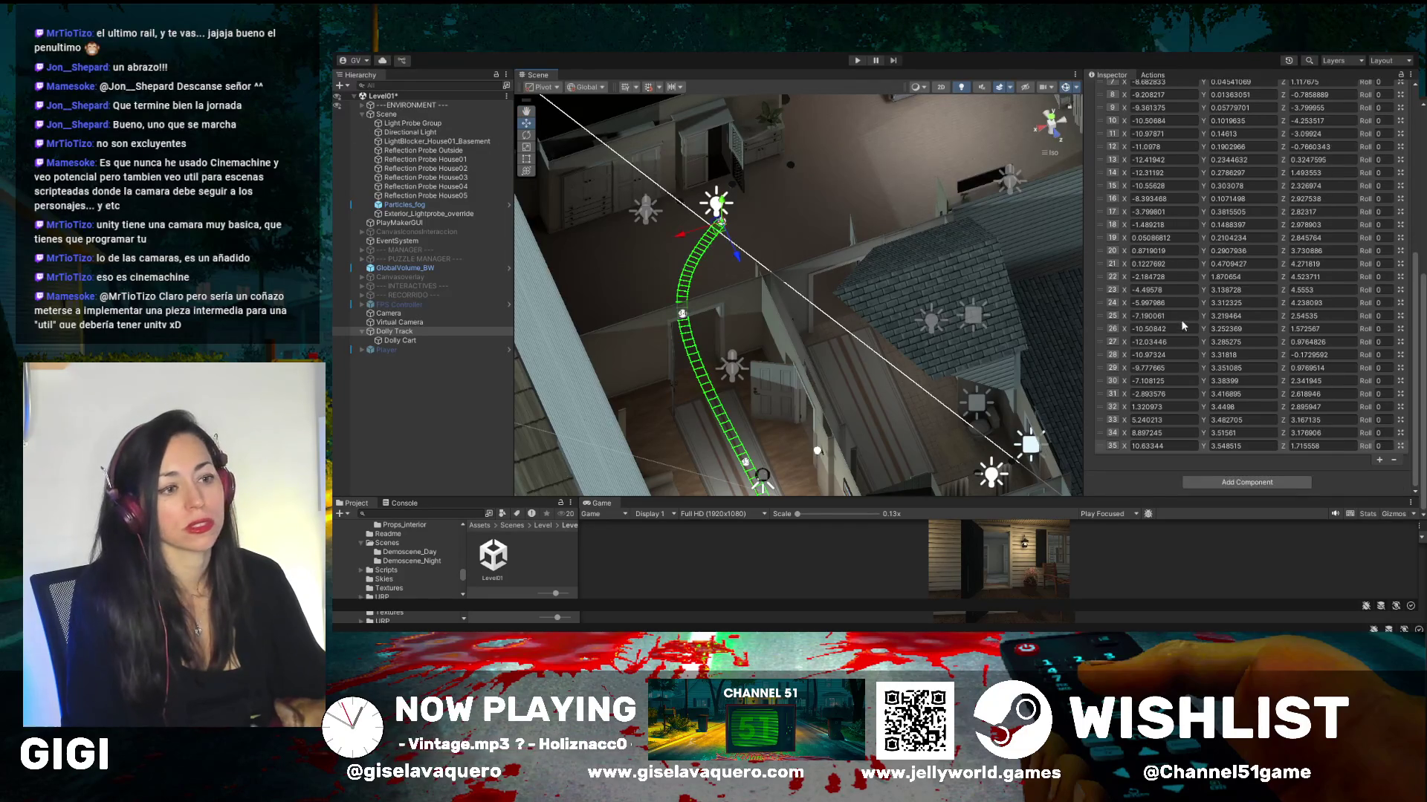
pyautogui.click(1379, 462)
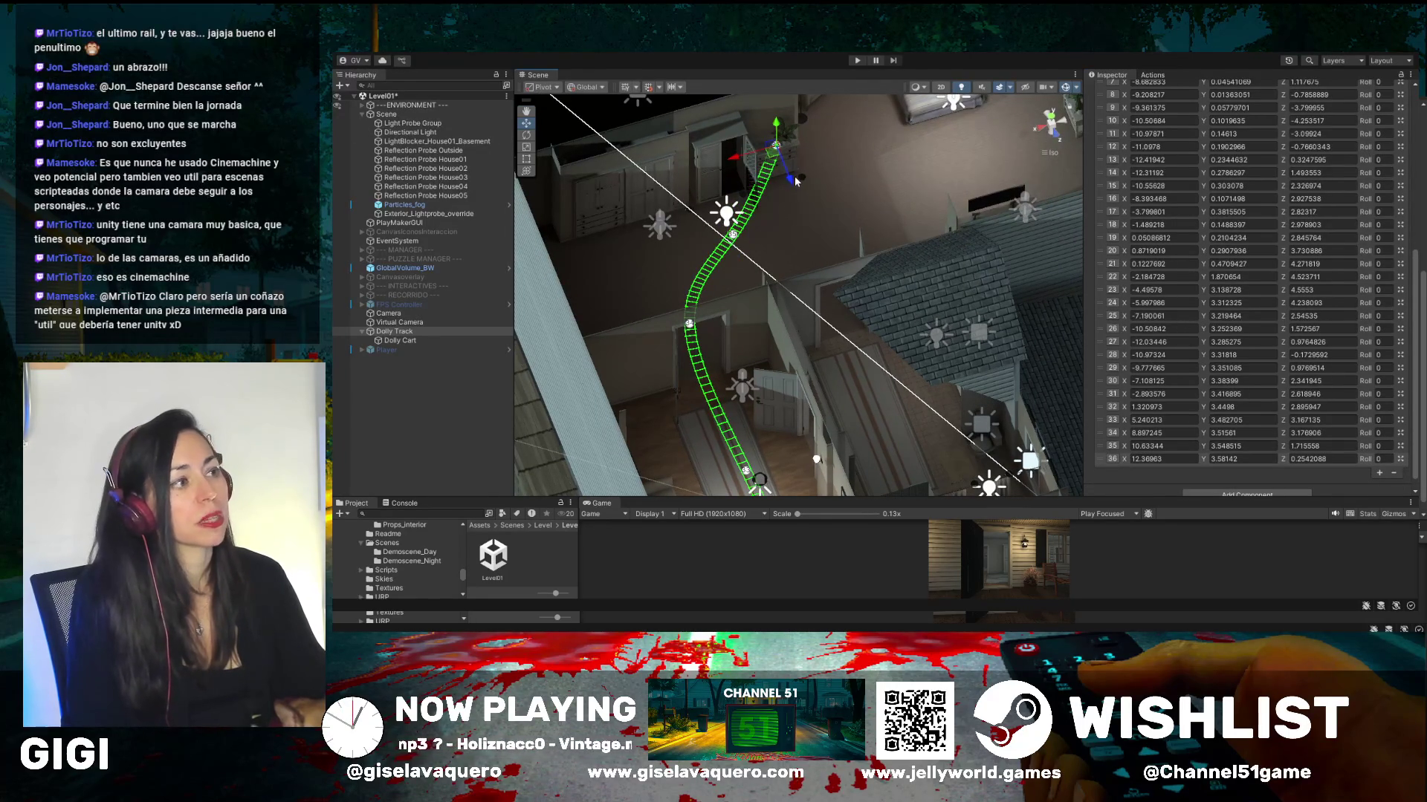
pyautogui.moveTo(796, 181); pyautogui.dragTo(811, 245)
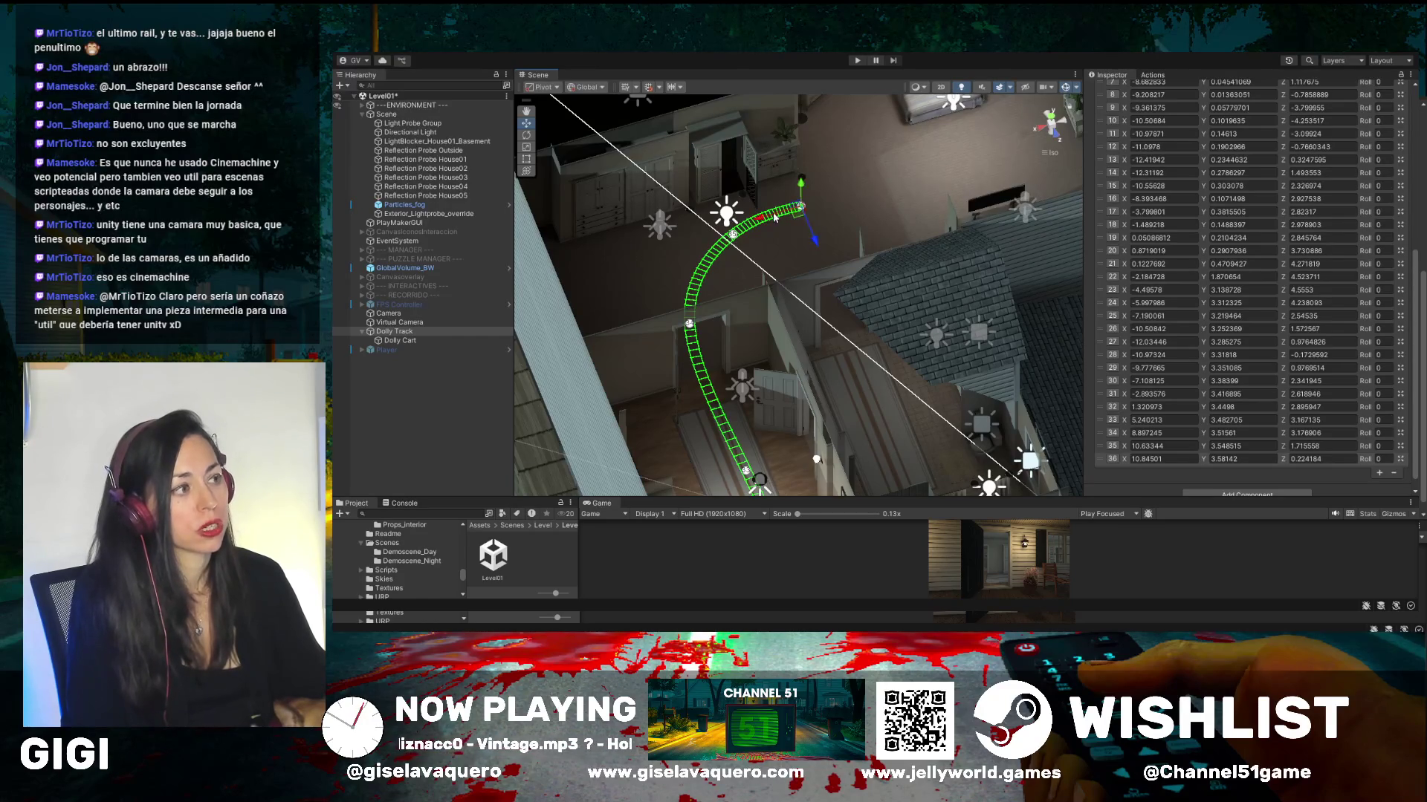
pyautogui.moveTo(765, 221); pyautogui.dragTo(844, 200)
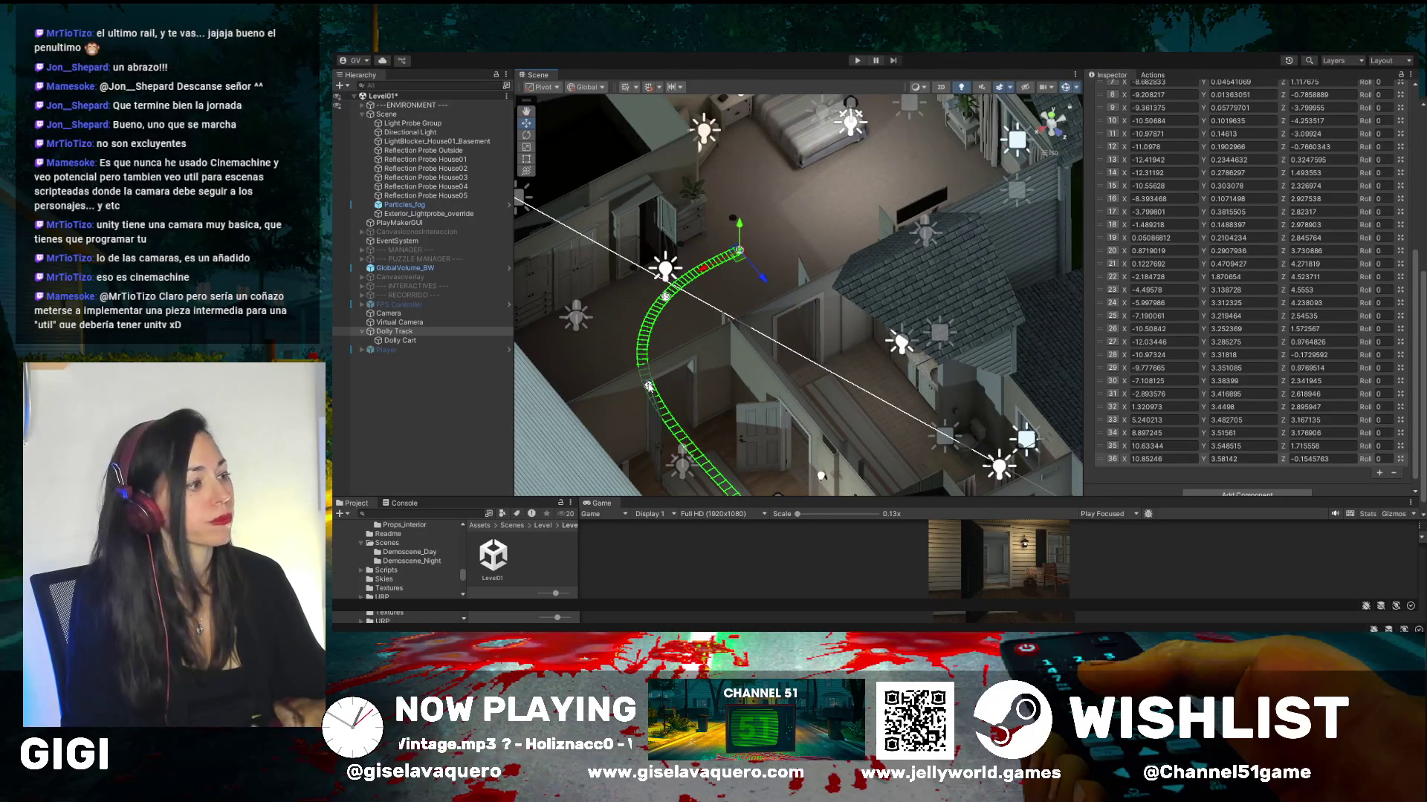
# - Reframe on the bedroom and nudge waypoint 36 to X 10.8803, Y 3.58142, Z -1.567857
pyautogui.scroll(5, 694, 446)
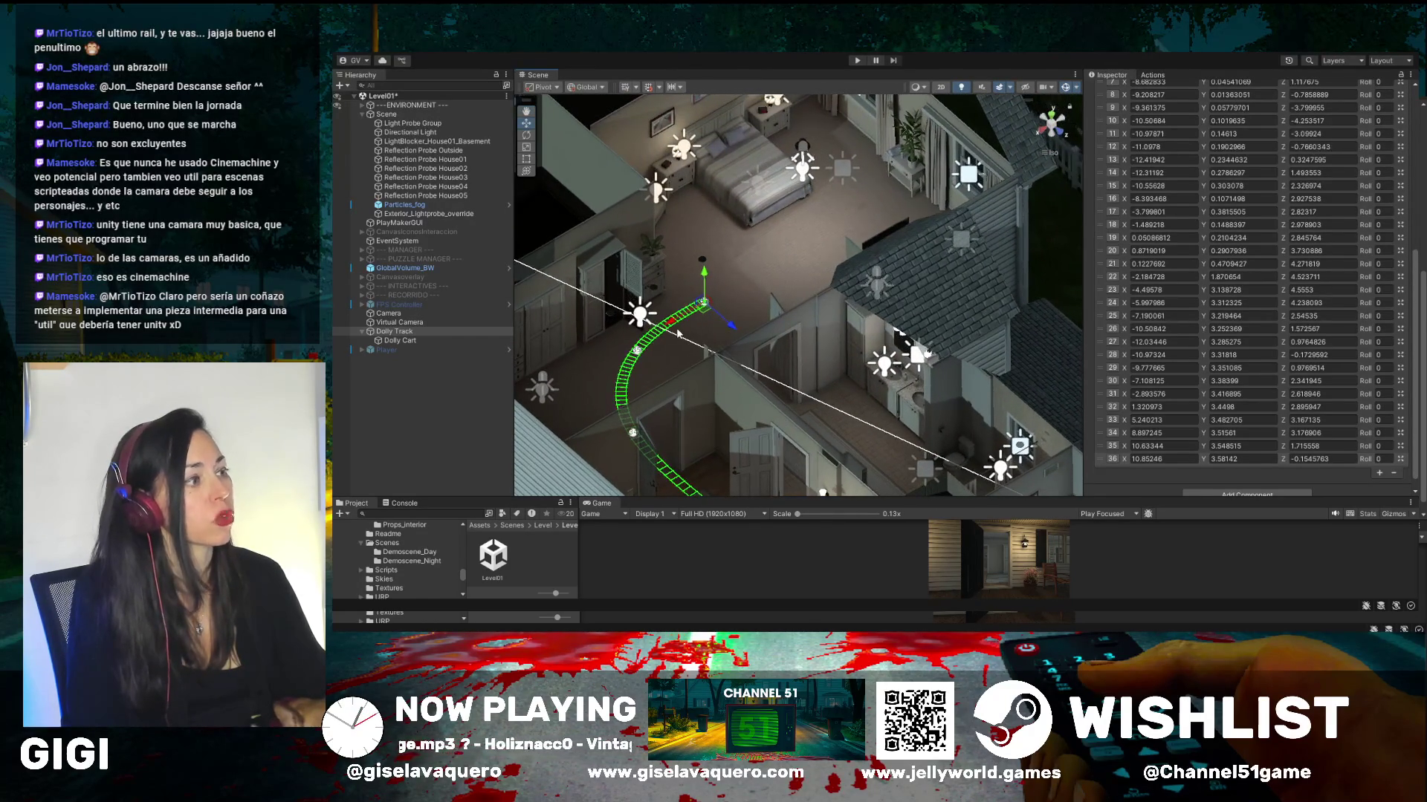
pyautogui.moveTo(682, 338); pyautogui.dragTo(647, 301)
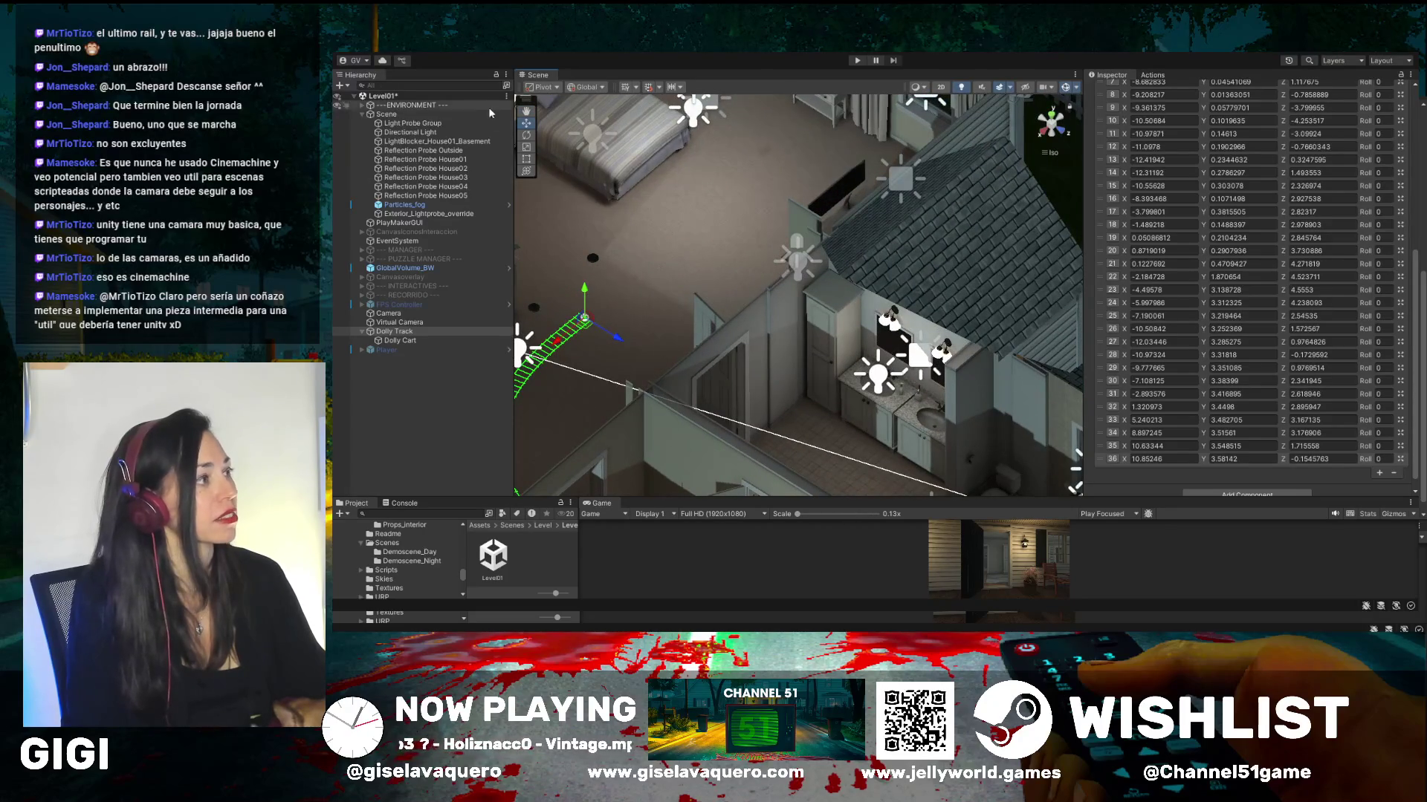
pyautogui.click(527, 112)
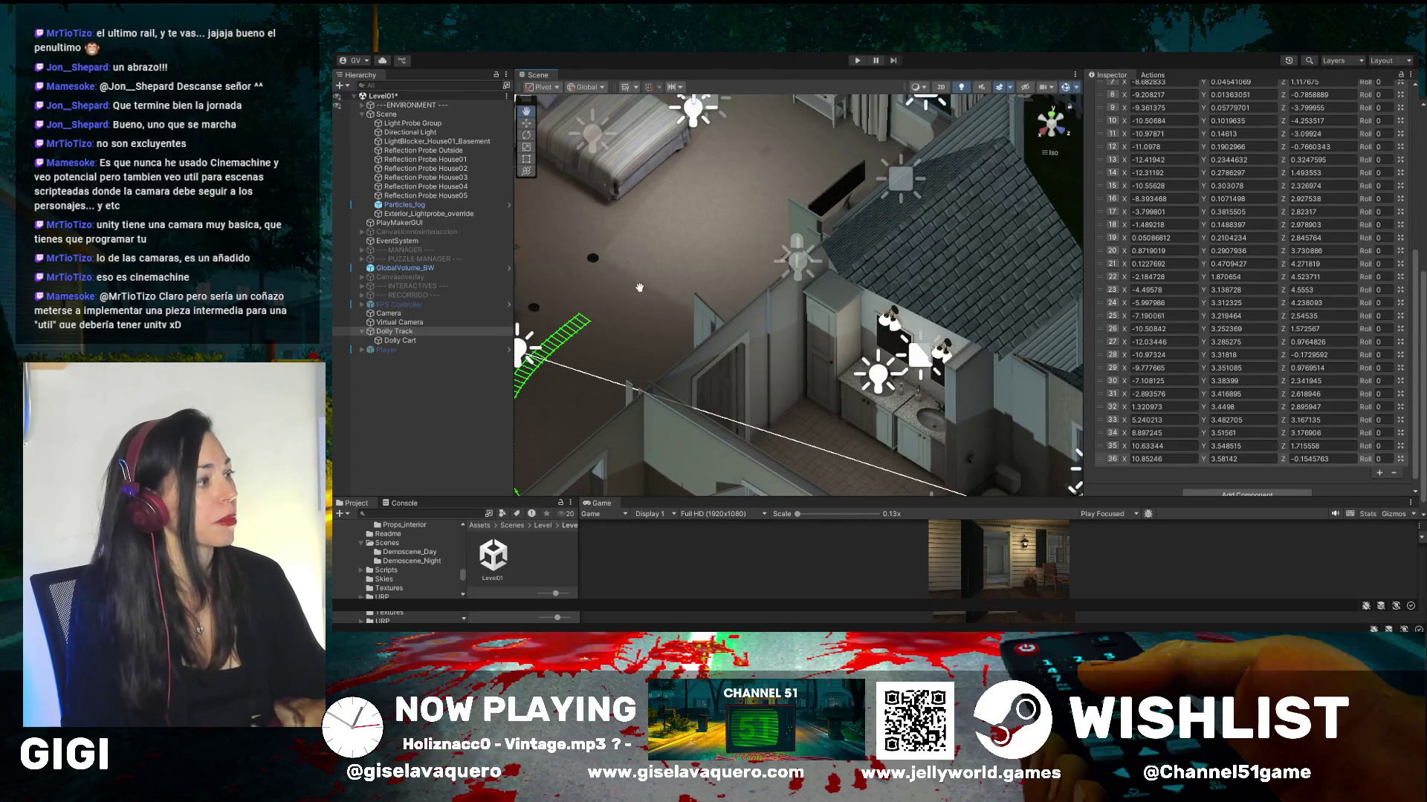
pyautogui.moveTo(639, 287)
pyautogui.mouseDown()
pyautogui.moveTo(825, 303)
pyautogui.moveTo(949, 266)
pyautogui.moveTo(956, 293)
pyautogui.mouseUp()
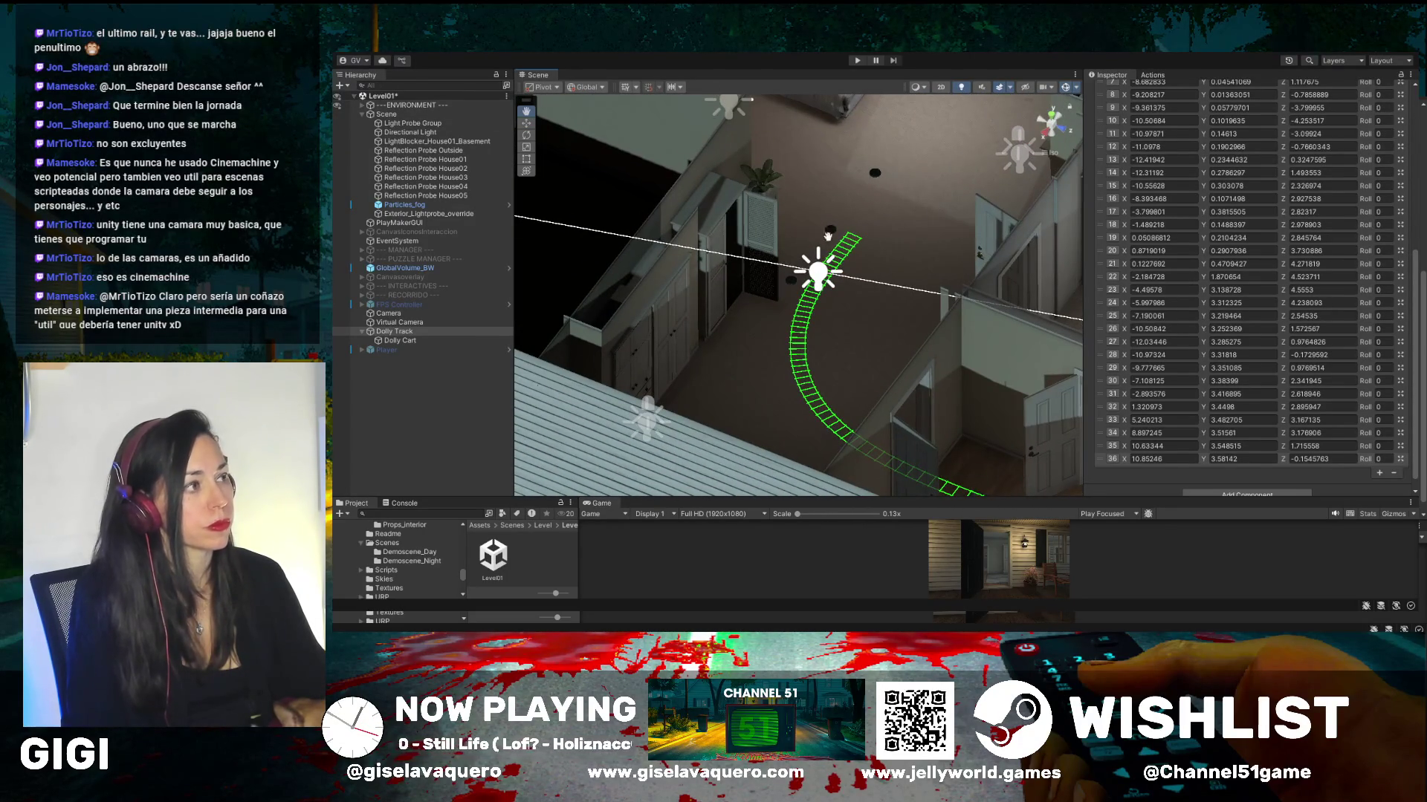
pyautogui.click(526, 123)
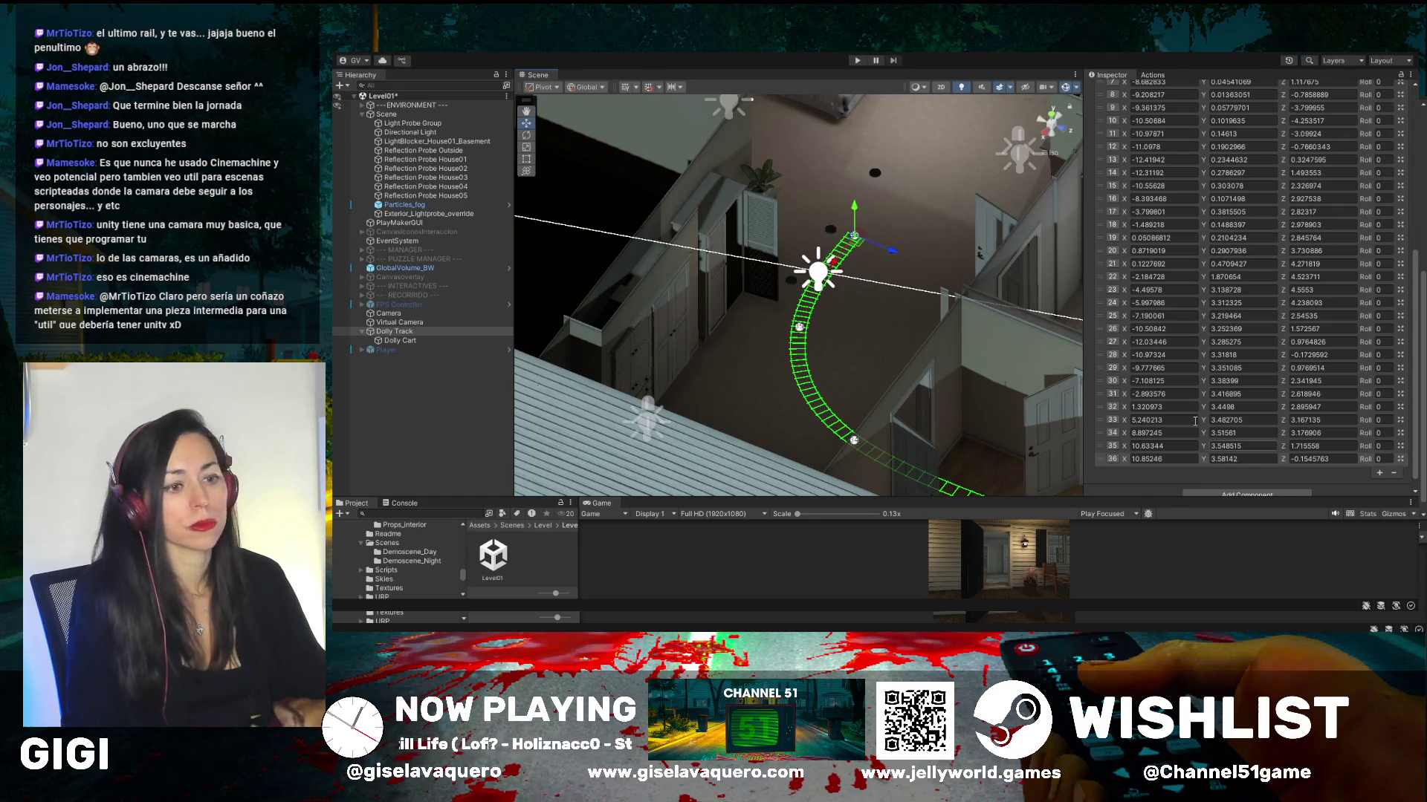
pyautogui.moveTo(838, 265)
pyautogui.mouseDown()
pyautogui.moveTo(902, 198)
pyautogui.moveTo(1015, 234)
pyautogui.moveTo(982, 251)
pyautogui.moveTo(1017, 253)
pyautogui.moveTo(979, 208)
pyautogui.mouseUp()
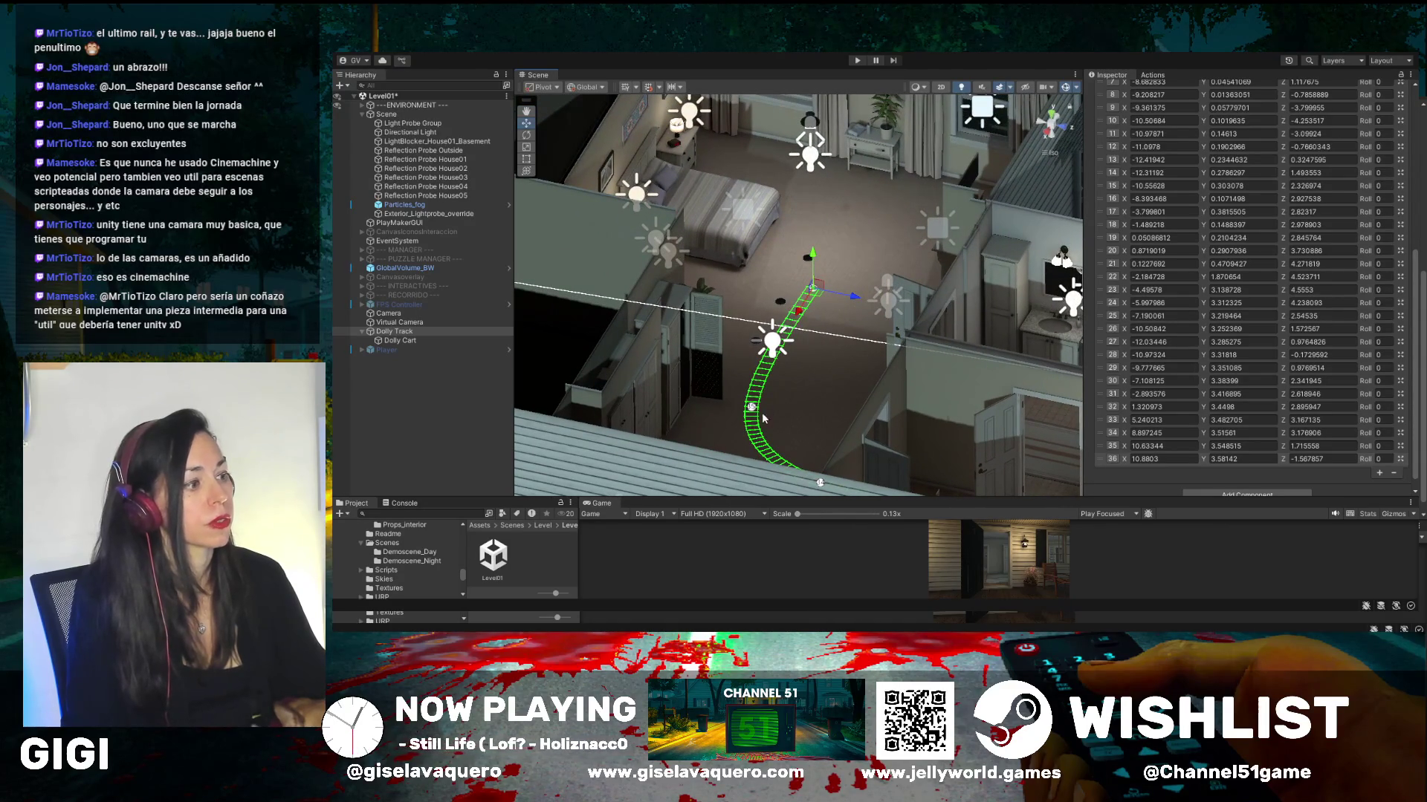
# - Reshape the last bend by shifting waypoints 35 and 36
pyautogui.click(752, 408)
pyautogui.moveTo(792, 422); pyautogui.dragTo(801, 399)
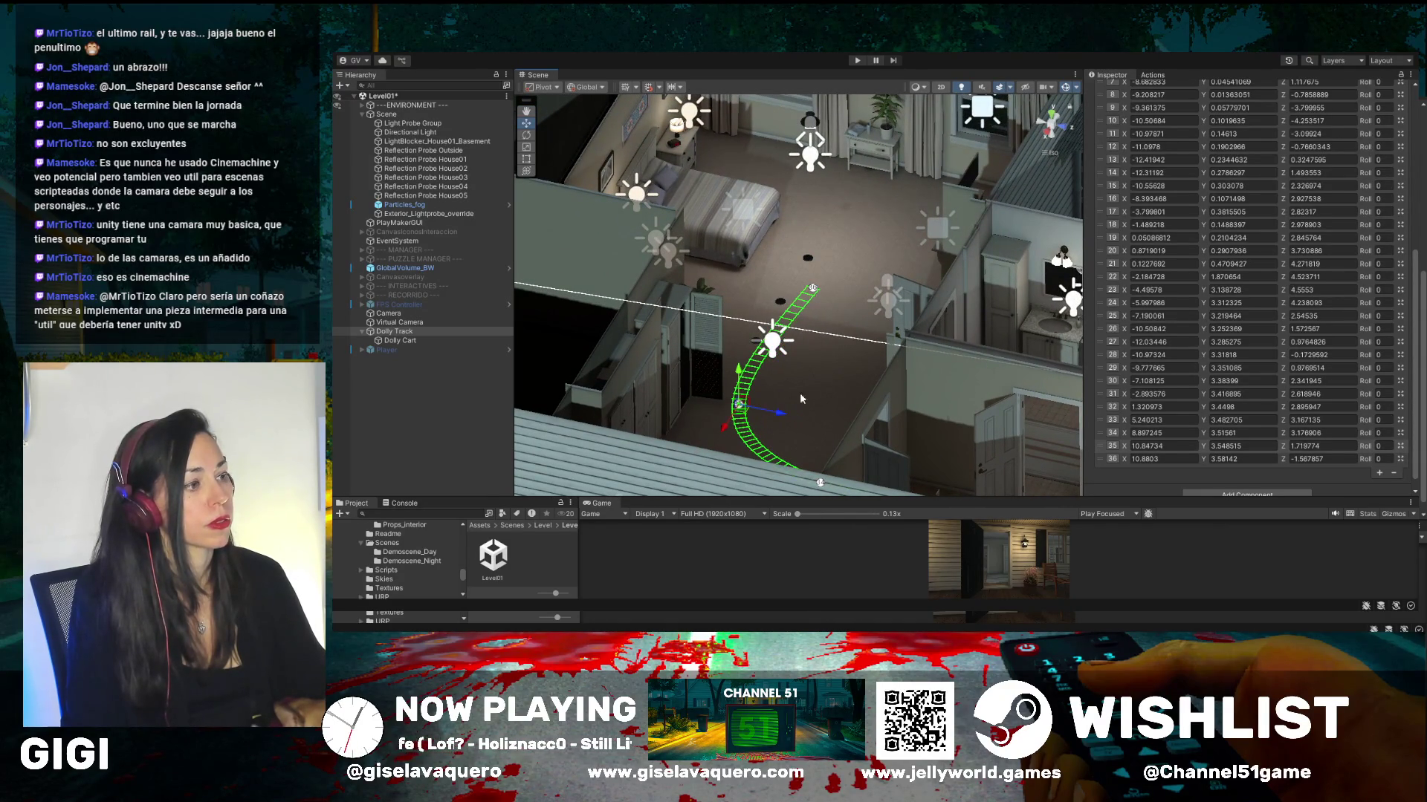
pyautogui.click(816, 286)
pyautogui.moveTo(853, 298); pyautogui.dragTo(826, 277)
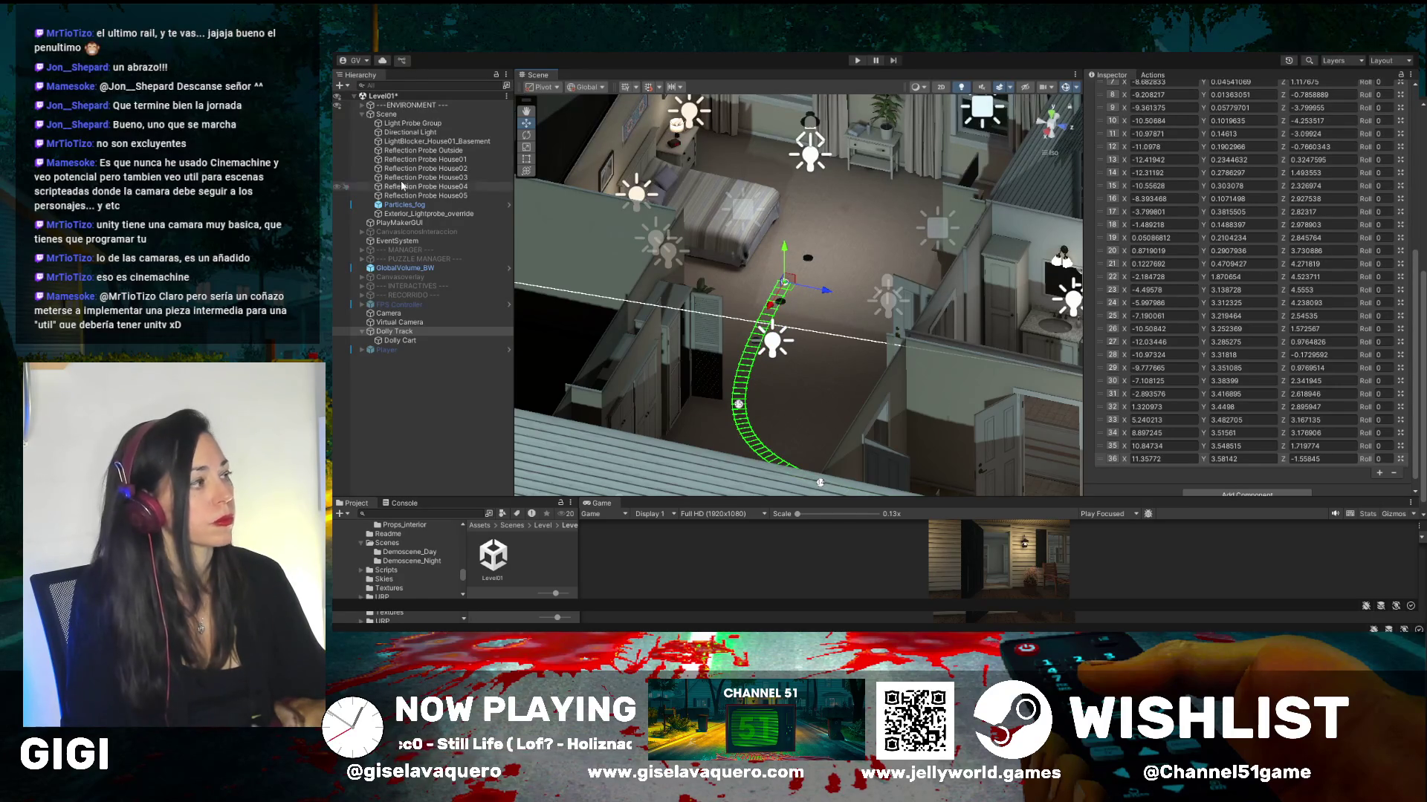
# - Add waypoint 37 and place it at X 11.47789, Y 3.614326, Z -3.566933 toward the bedroom
pyautogui.scroll(-1, 1382, 453)
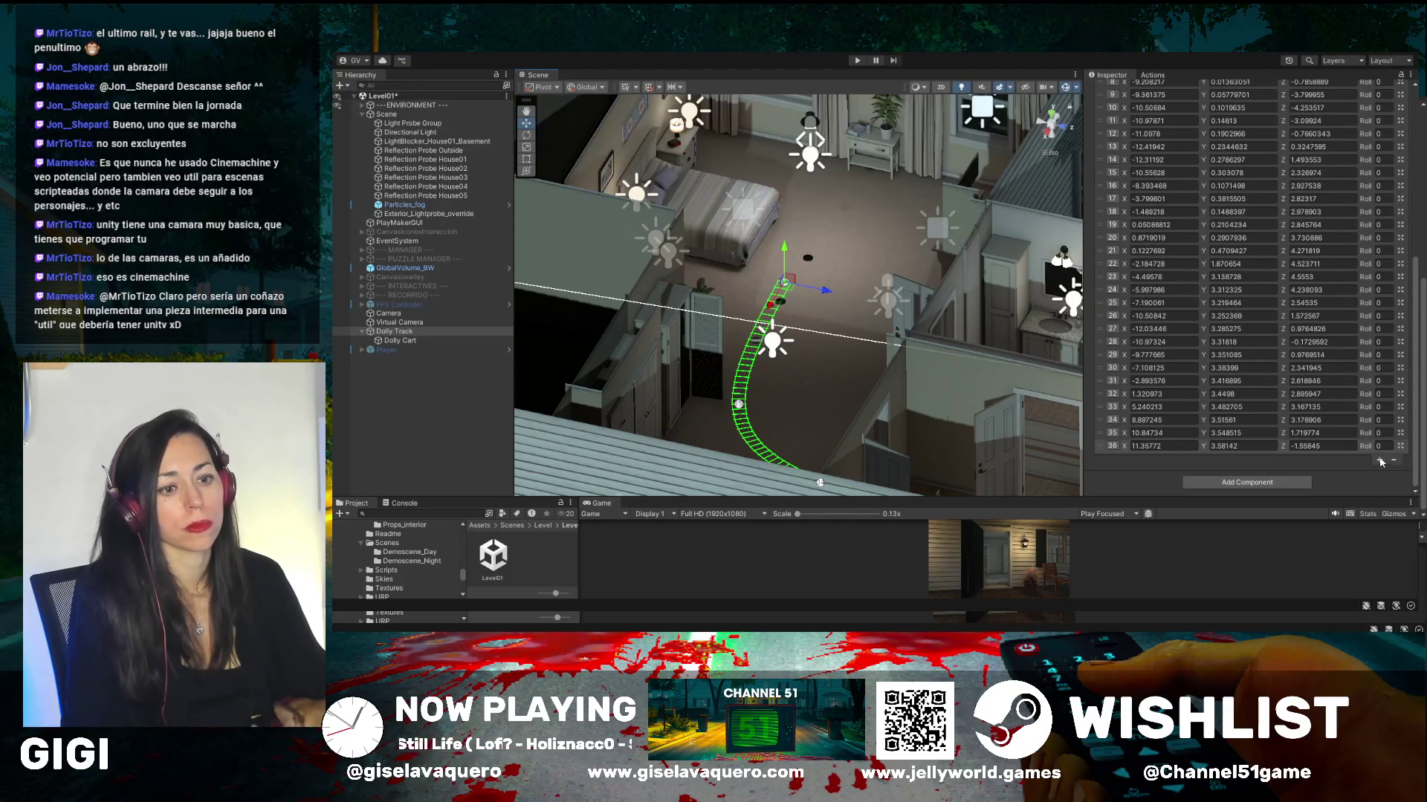
pyautogui.click(1380, 462)
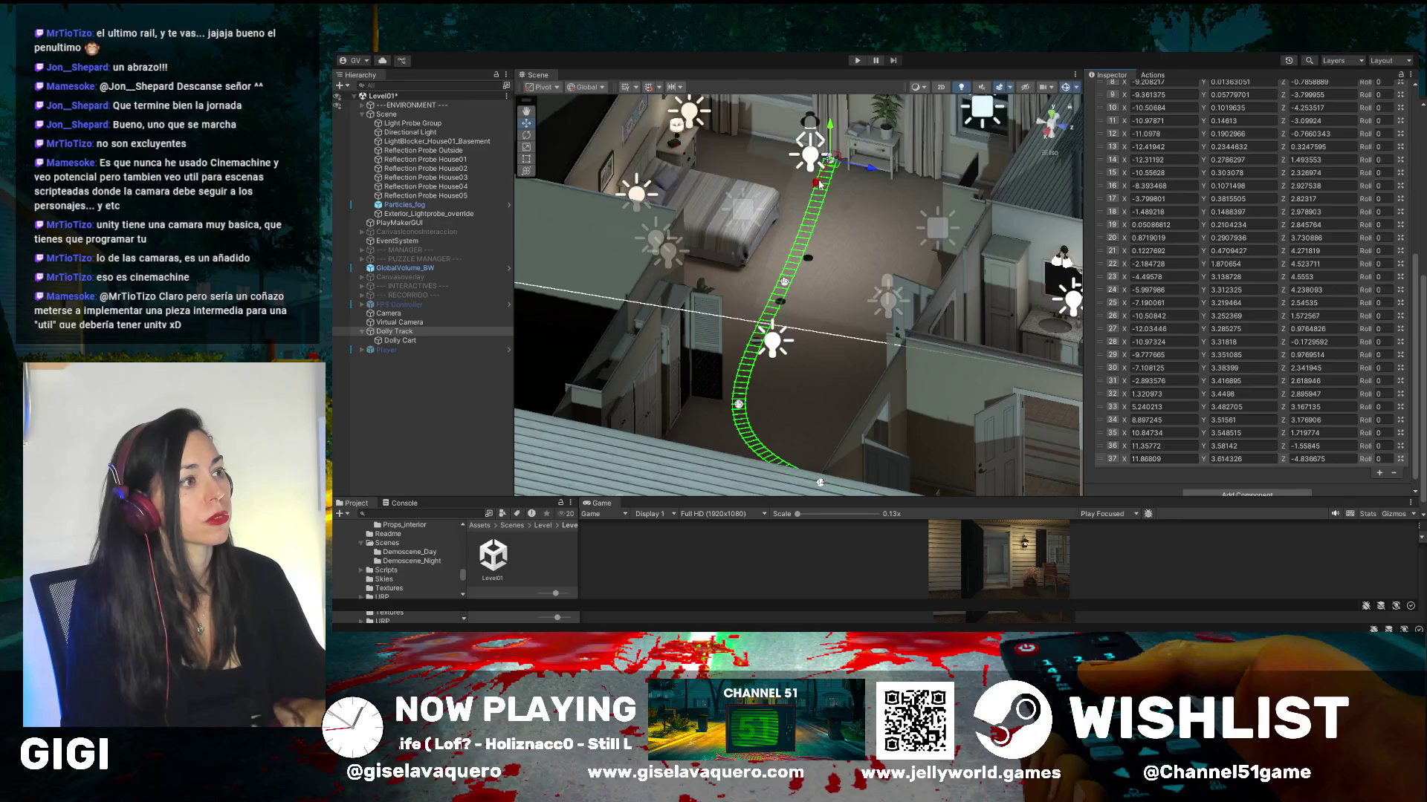
pyautogui.moveTo(820, 184)
pyautogui.mouseDown()
pyautogui.moveTo(850, 189)
pyautogui.moveTo(808, 212)
pyautogui.mouseUp()
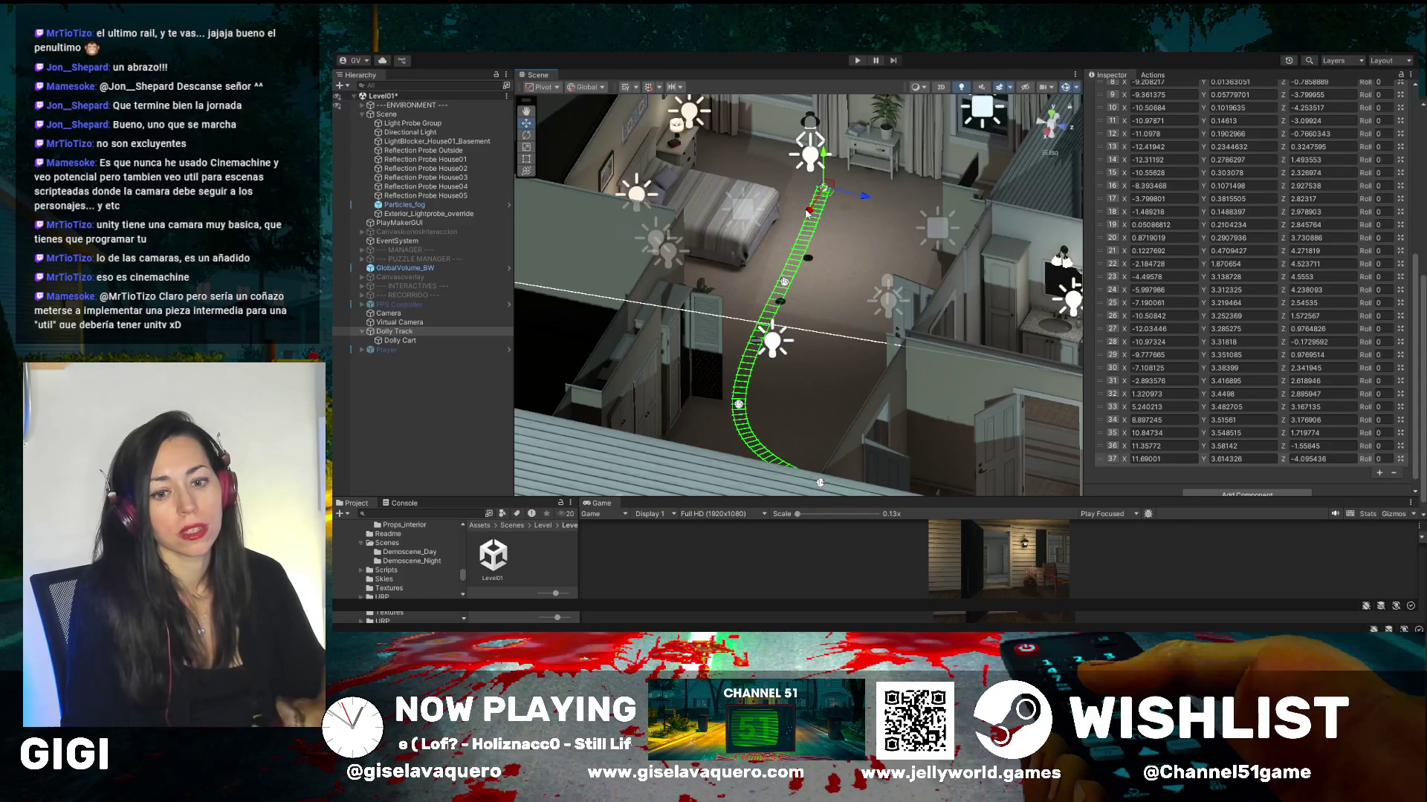
pyautogui.moveTo(854, 222); pyautogui.dragTo(856, 199)
pyautogui.moveTo(919, 257)
pyautogui.mouseDown()
pyautogui.moveTo(856, 284)
pyautogui.moveTo(800, 178)
pyautogui.mouseUp()
# - Move the end waypoint, then add waypoint 38 and pull it down-left across the bedroom
pyautogui.click(526, 112)
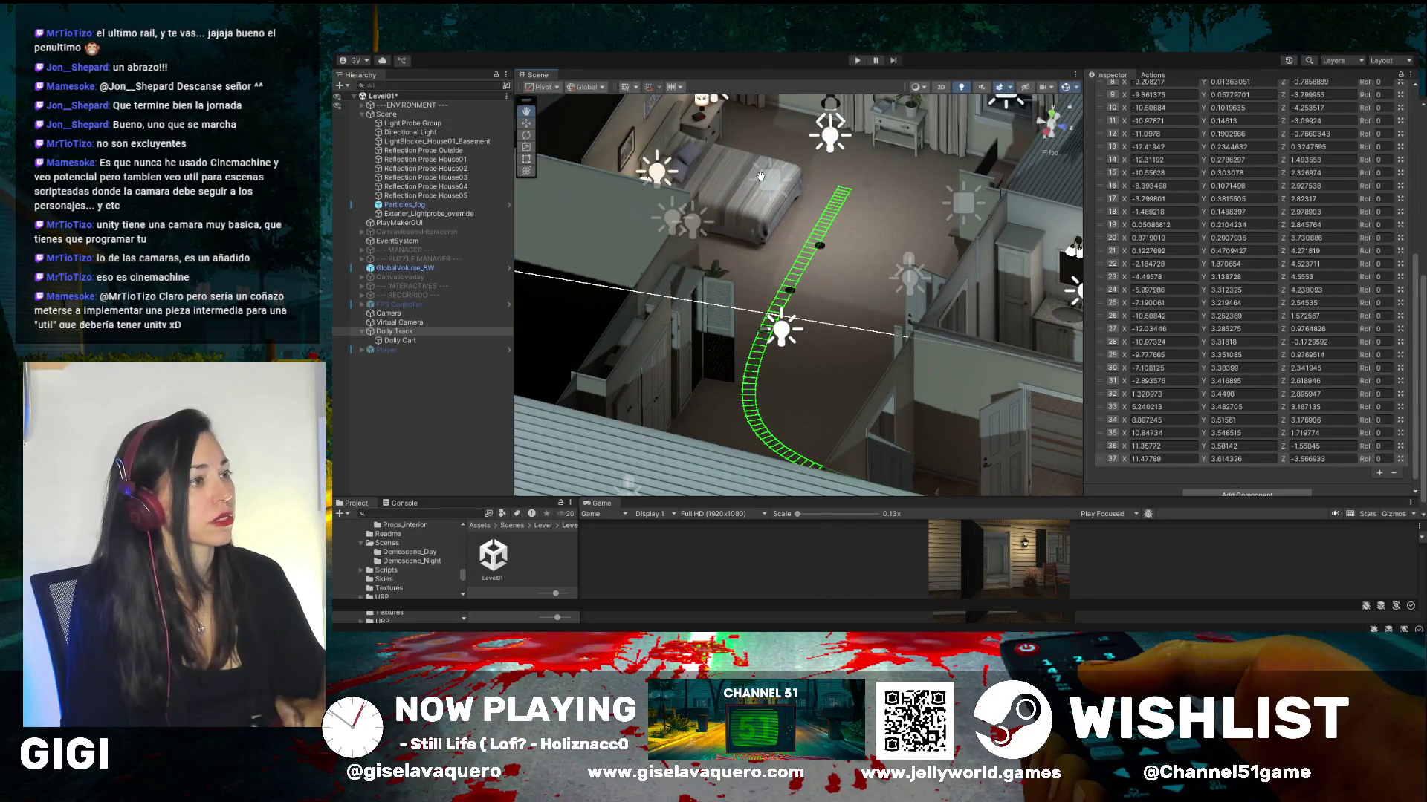
pyautogui.moveTo(928, 149)
pyautogui.mouseDown()
pyautogui.moveTo(892, 208)
pyautogui.moveTo(952, 183)
pyautogui.moveTo(850, 245)
pyautogui.moveTo(822, 239)
pyautogui.moveTo(759, 271)
pyautogui.mouseUp()
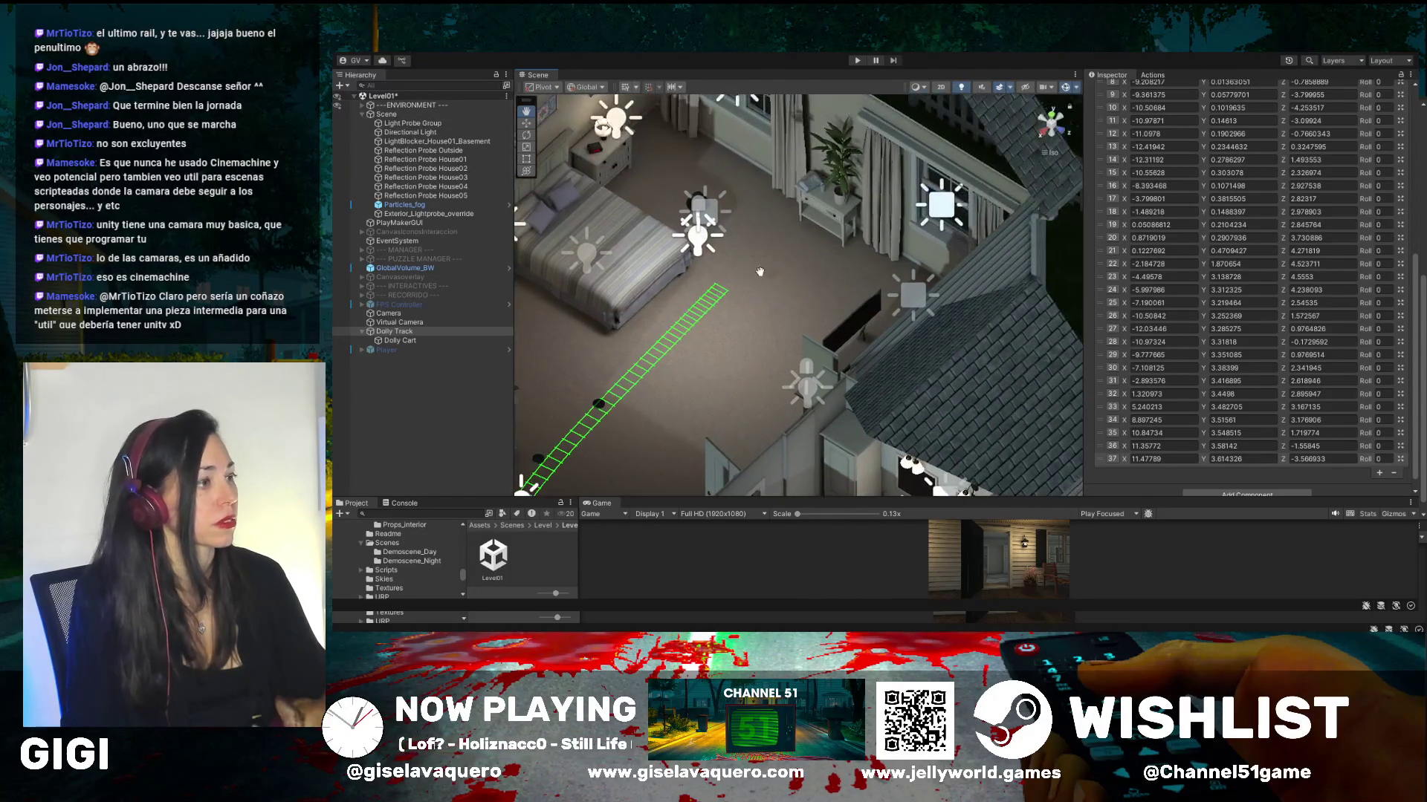
pyautogui.click(527, 123)
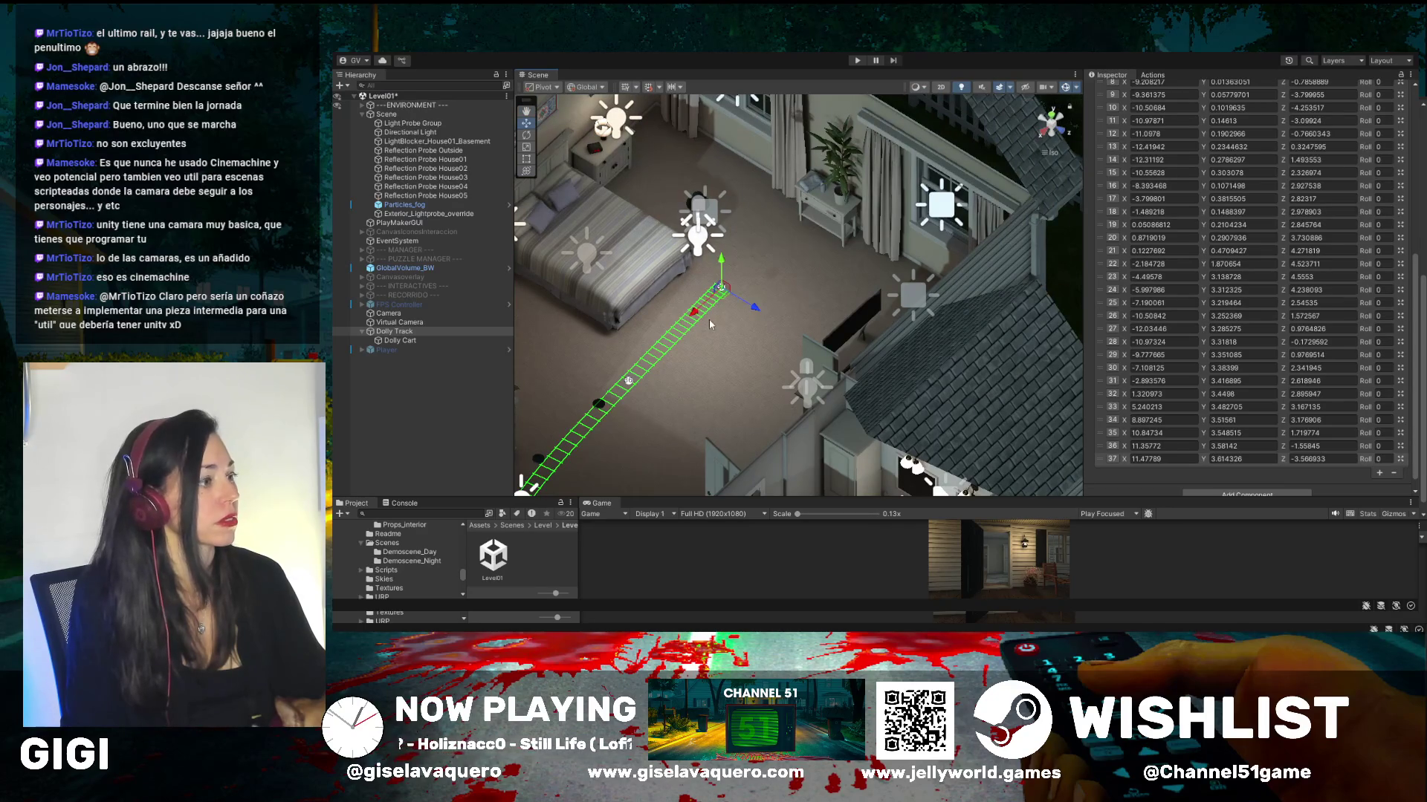
pyautogui.moveTo(695, 315)
pyautogui.mouseDown()
pyautogui.moveTo(728, 292)
pyautogui.moveTo(716, 297)
pyautogui.mouseUp()
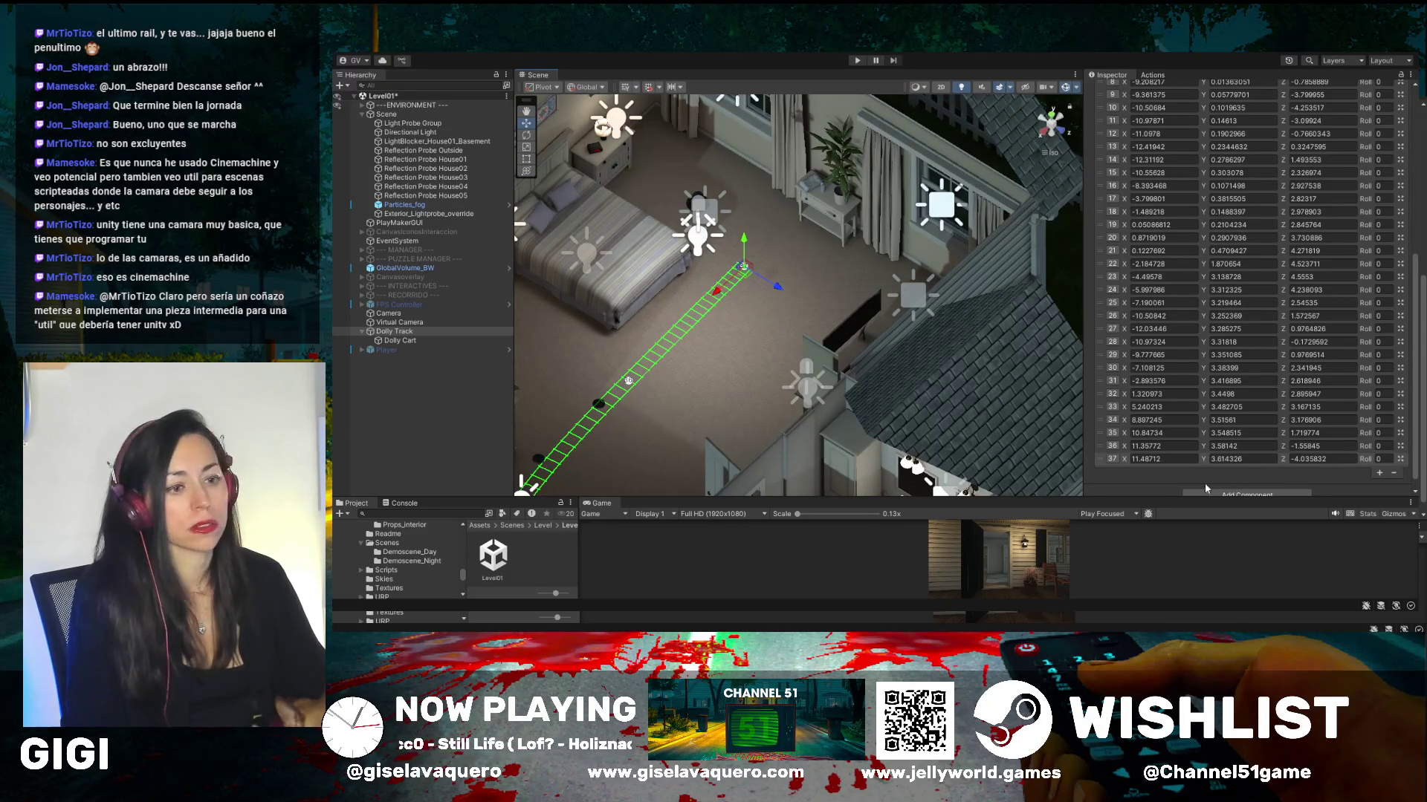
pyautogui.scroll(-1, 1385, 444)
pyautogui.click(1379, 461)
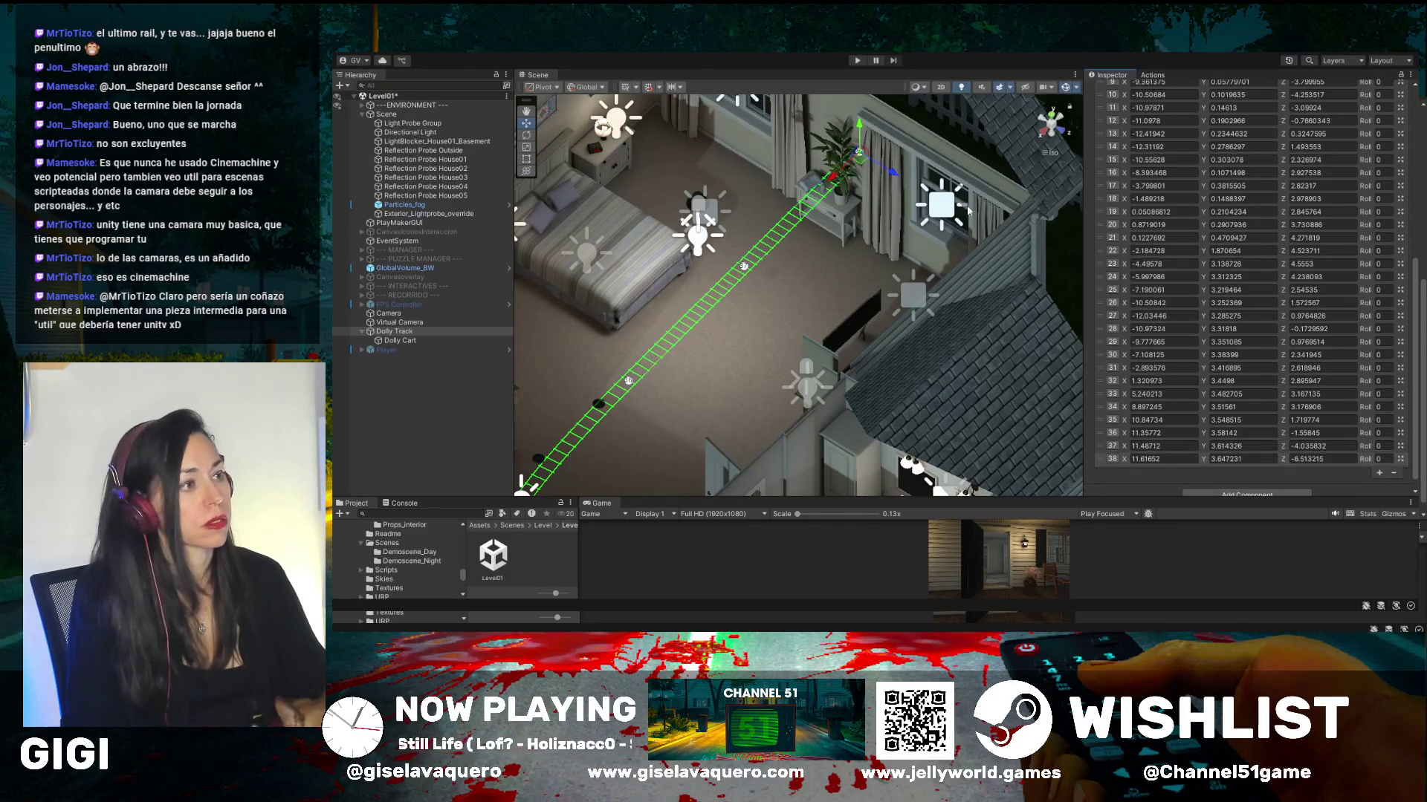
pyautogui.moveTo(829, 181)
pyautogui.mouseDown()
pyautogui.moveTo(765, 204)
pyautogui.moveTo(817, 210)
pyautogui.moveTo(850, 261)
pyautogui.moveTo(814, 323)
pyautogui.moveTo(877, 342)
pyautogui.moveTo(871, 277)
pyautogui.moveTo(787, 287)
pyautogui.moveTo(860, 314)
pyautogui.moveTo(796, 302)
pyautogui.mouseUp()
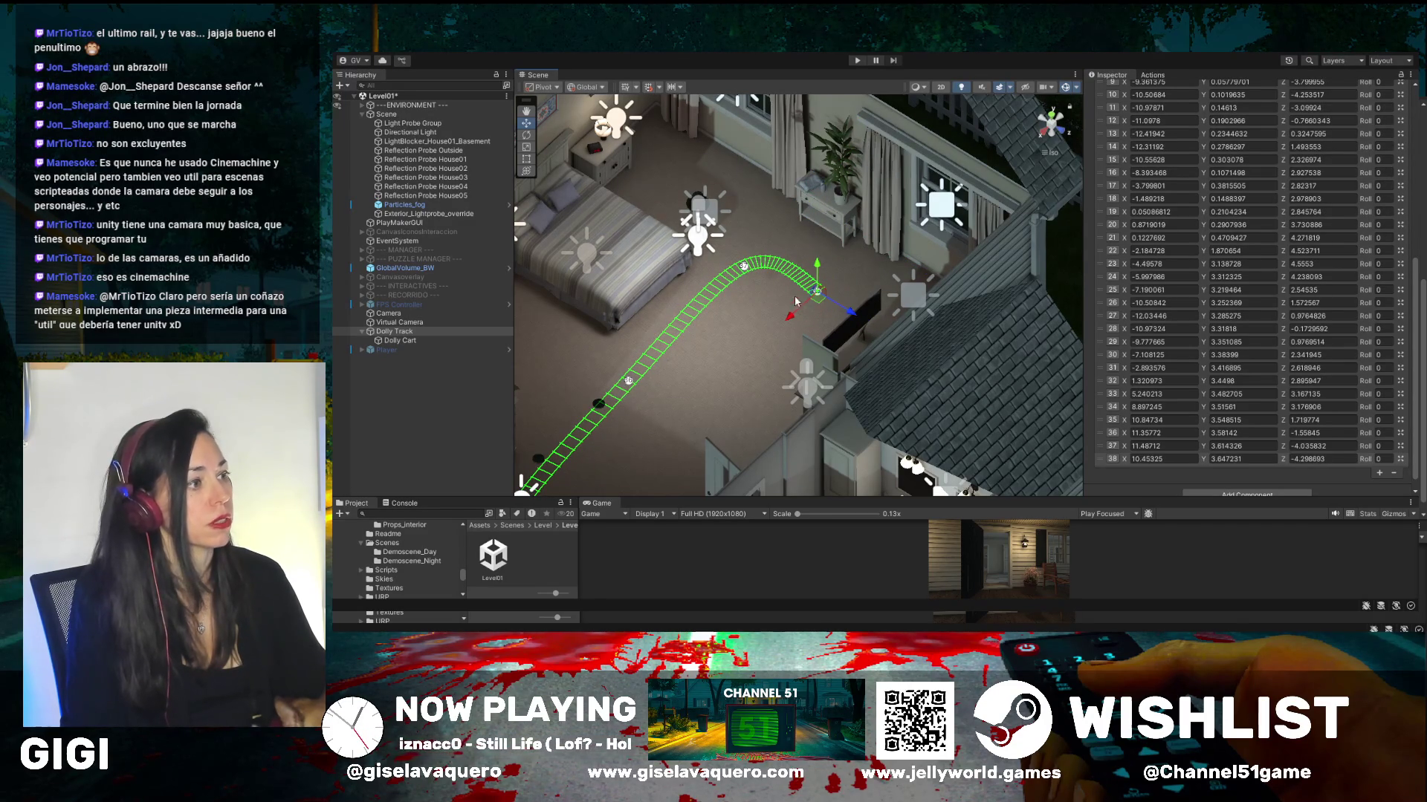
# - Smooth the curve by nudging two earlier waypoints and the end waypoint
pyautogui.click(743, 269)
pyautogui.moveTo(773, 285); pyautogui.dragTo(766, 277)
pyautogui.click(629, 381)
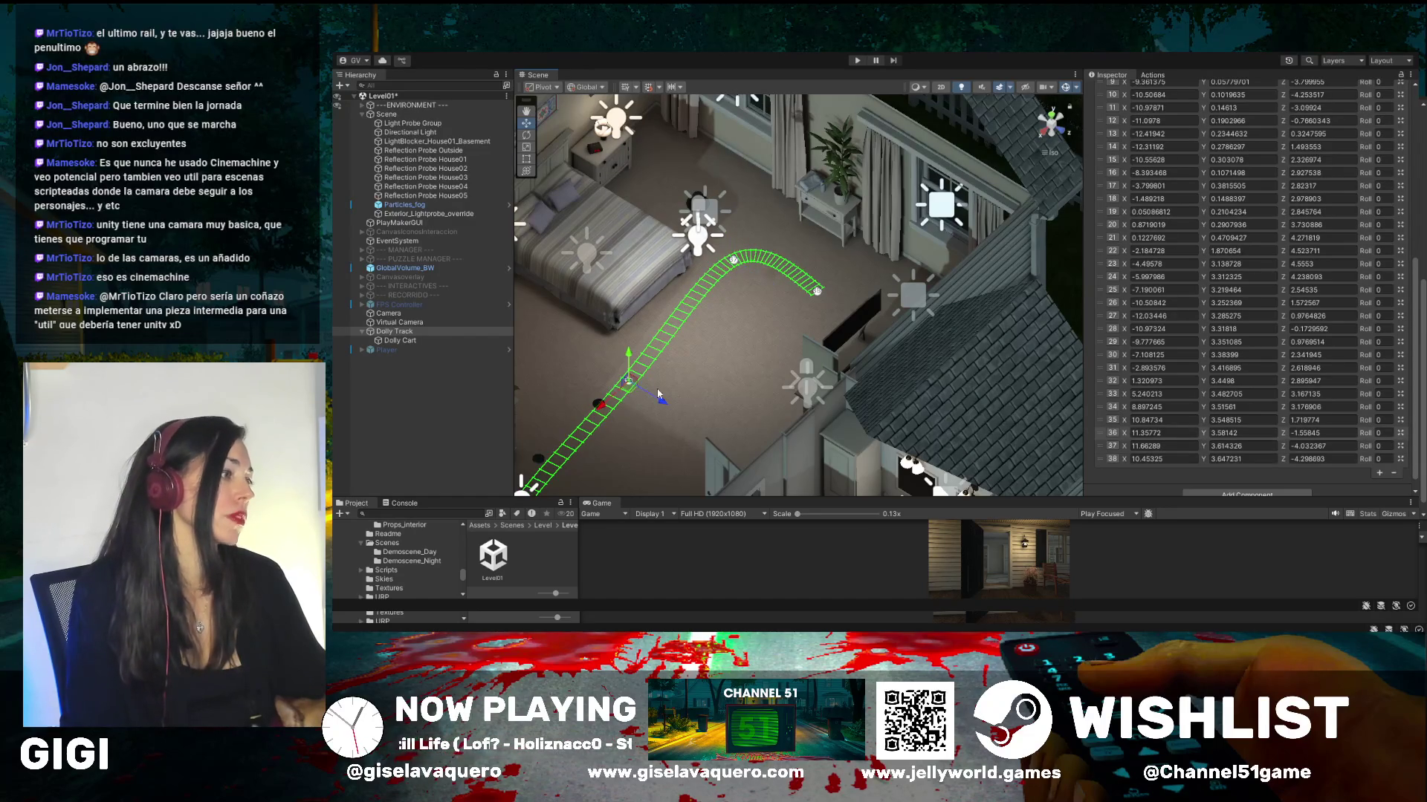
pyautogui.moveTo(664, 408); pyautogui.dragTo(648, 402)
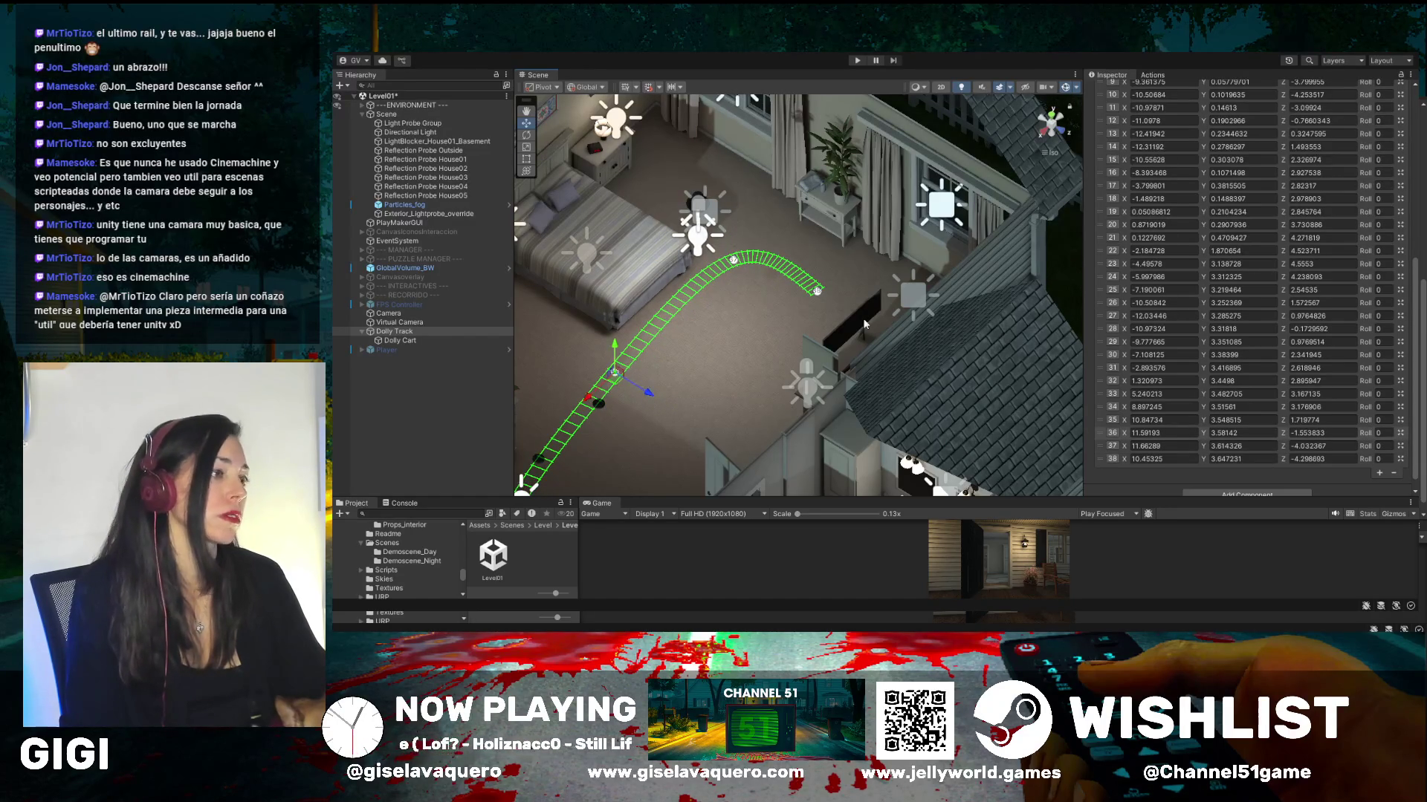
pyautogui.click(818, 292)
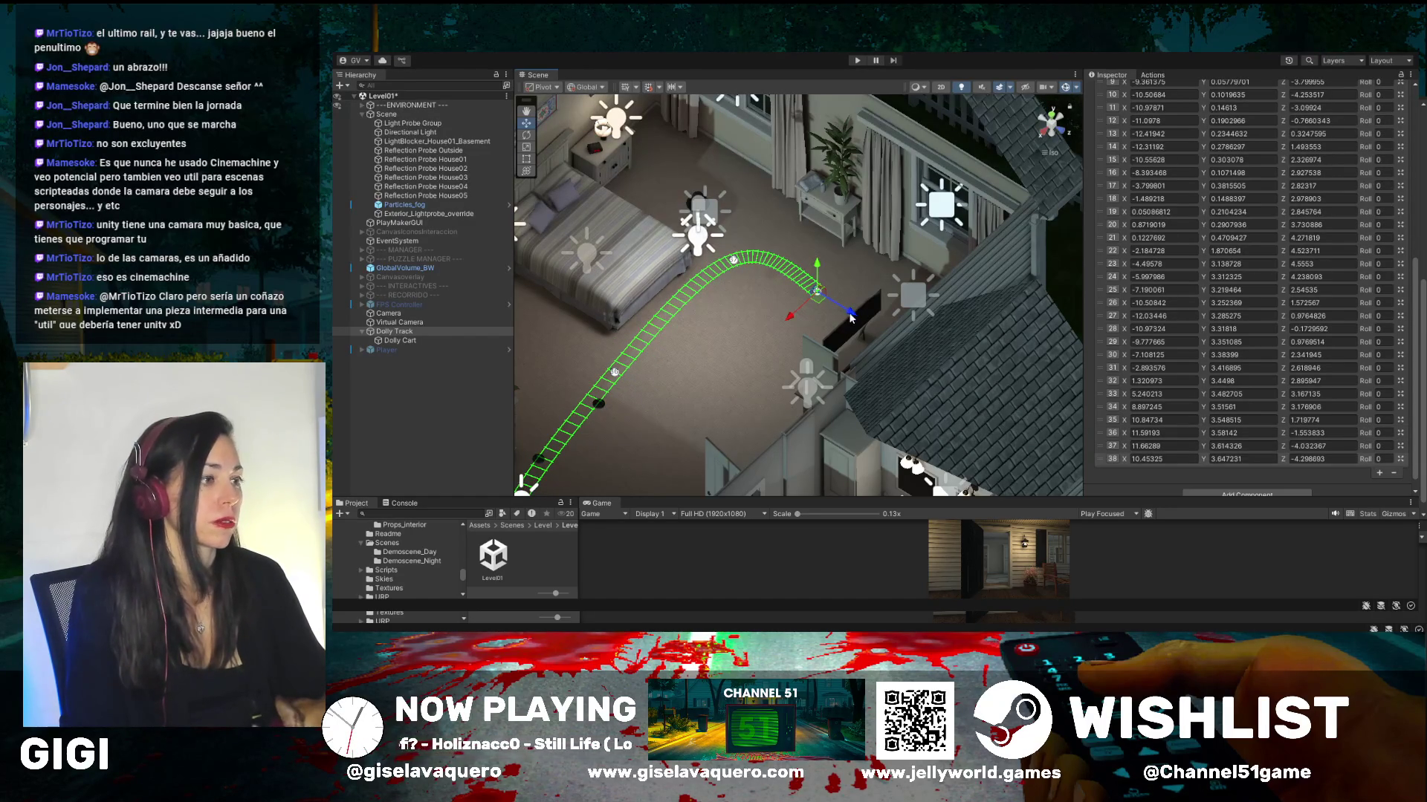
pyautogui.moveTo(851, 318); pyautogui.dragTo(825, 303)
# - Add waypoint 39 and place it near X 10.42015, Y 3.680136, Z -2.996804
pyautogui.scroll(-1, 1294, 303)
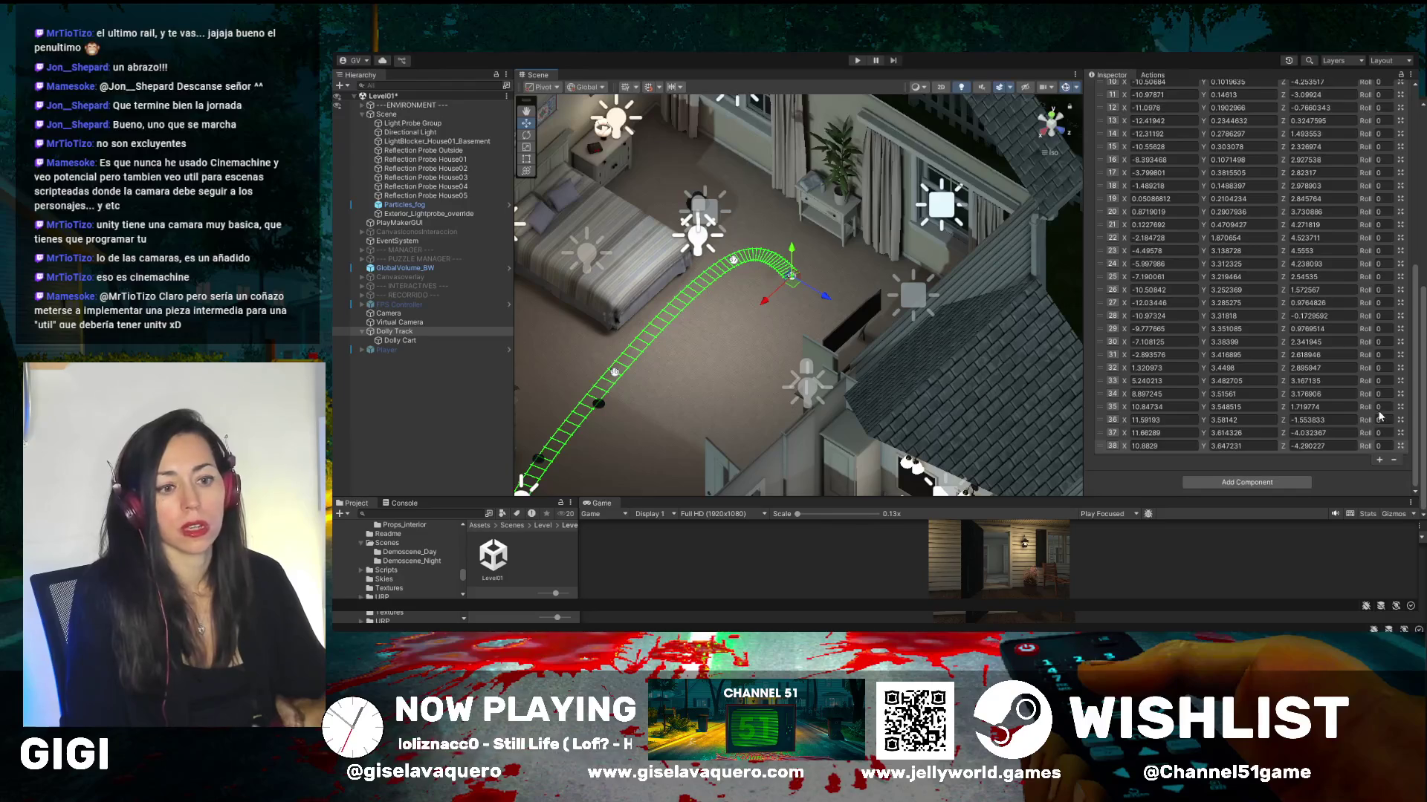
pyautogui.click(1380, 460)
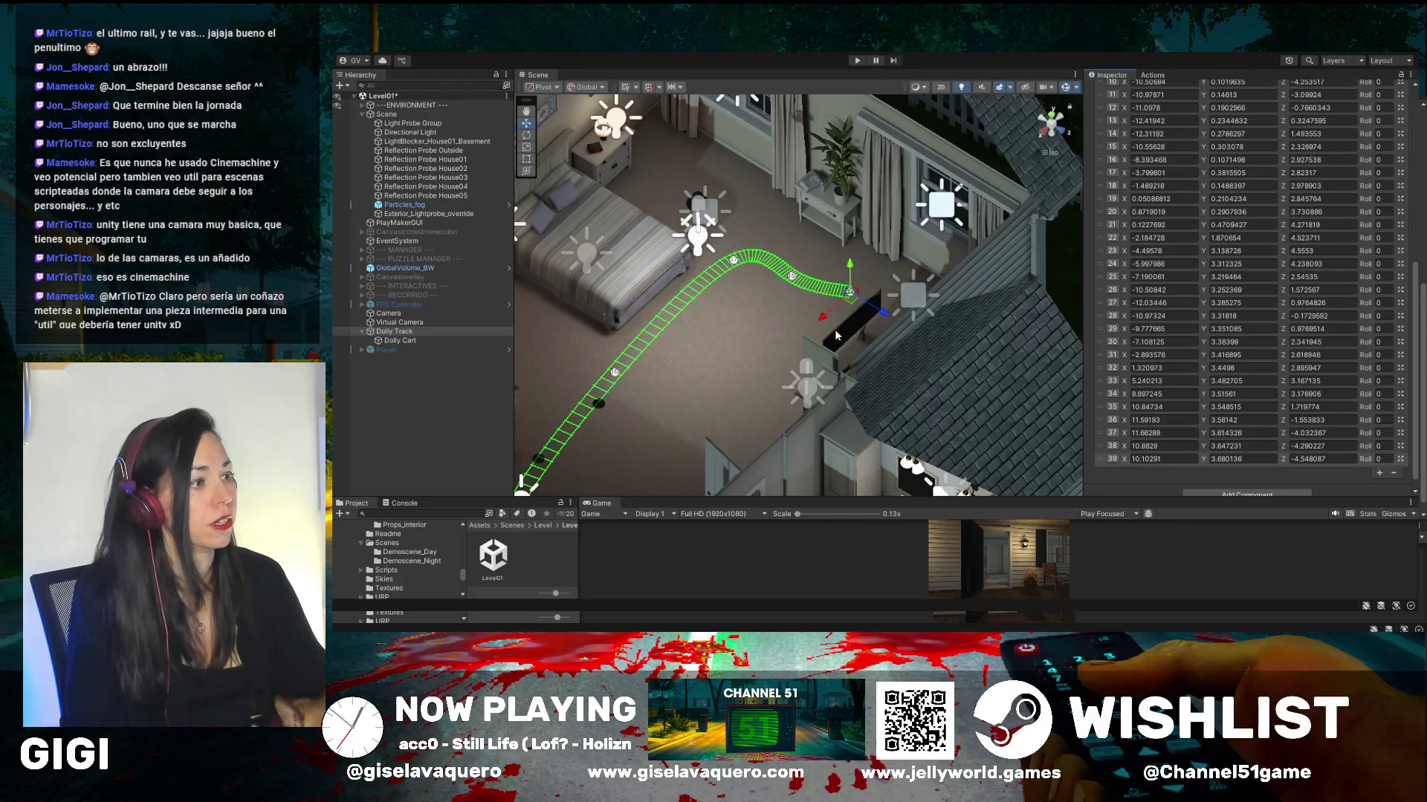
pyautogui.moveTo(780, 321); pyautogui.dragTo(677, 314)
pyautogui.moveTo(737, 443); pyautogui.dragTo(592, 415)
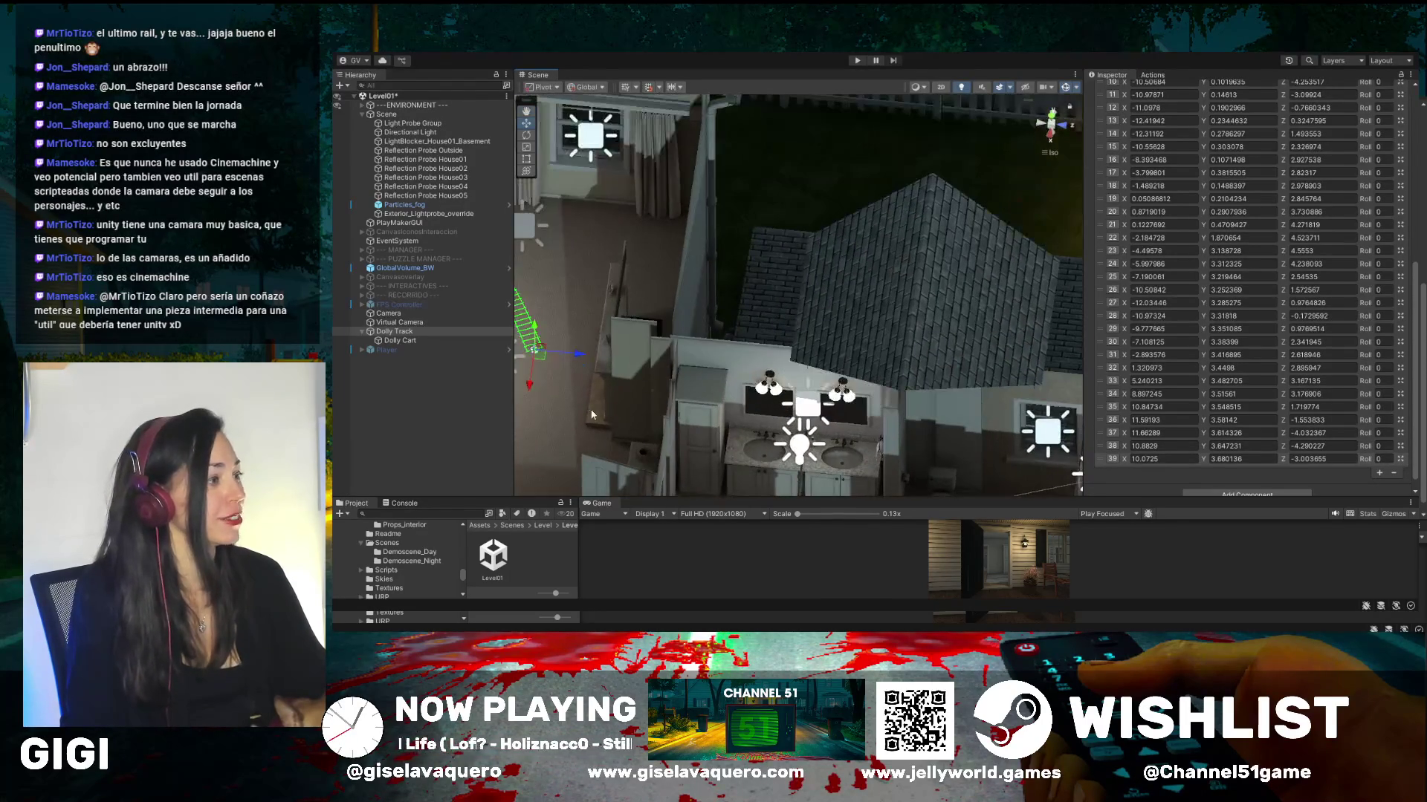
pyautogui.moveTo(558, 327); pyautogui.dragTo(827, 324)
pyautogui.click(525, 123)
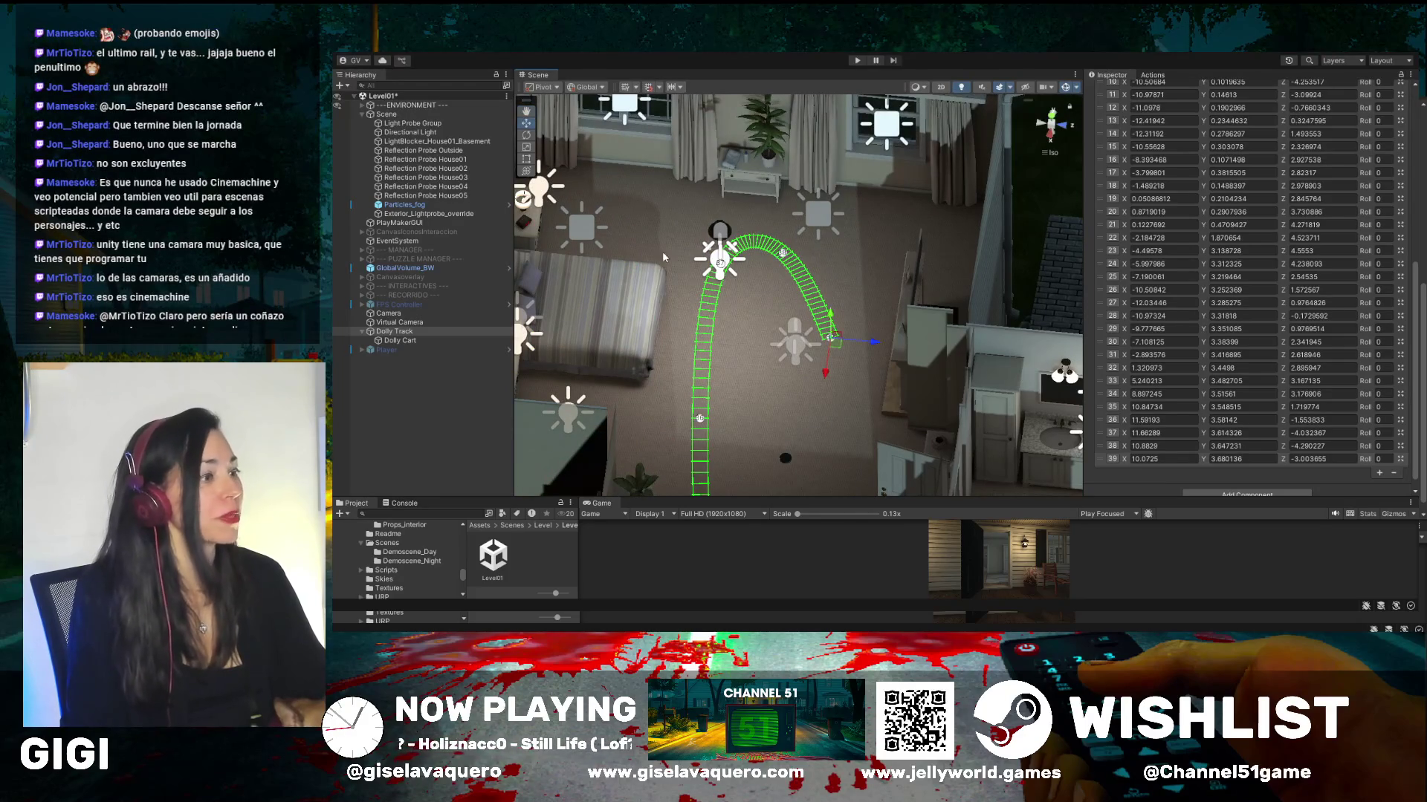
pyautogui.moveTo(872, 344); pyautogui.dragTo(845, 344)
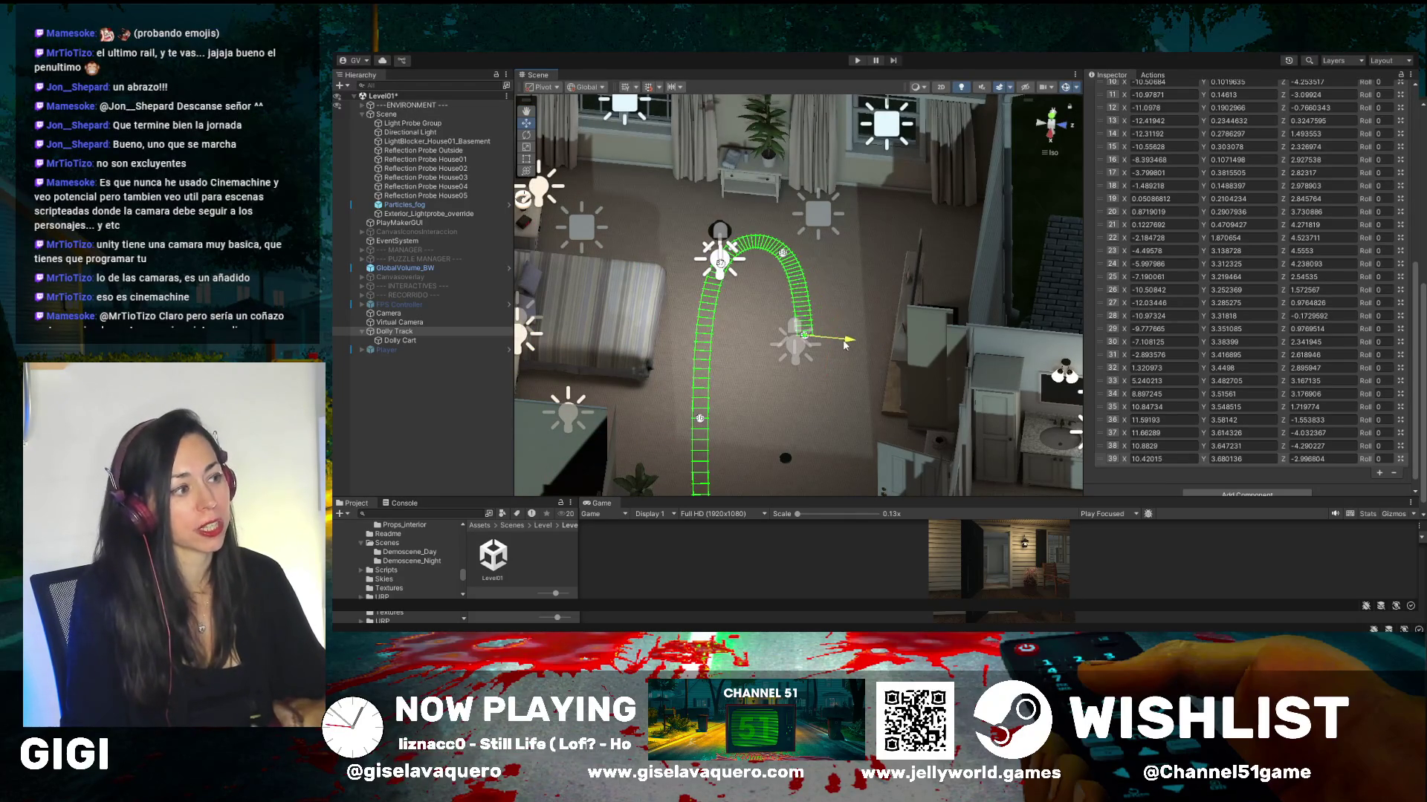
# - Reselect Dolly Track, frame the track's end by the bathroom, and scroll to the waypoint list
pyautogui.click(738, 430)
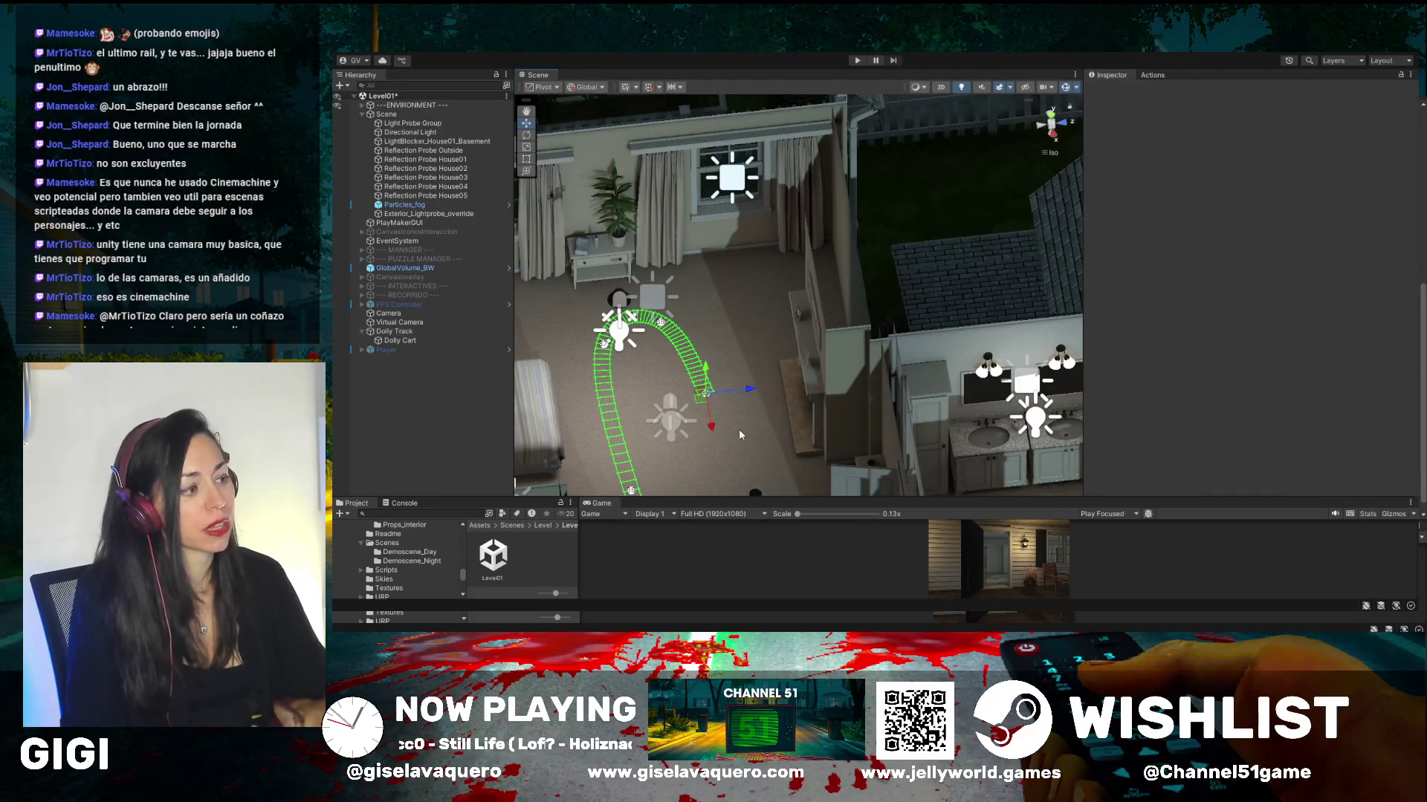
pyautogui.click(526, 111)
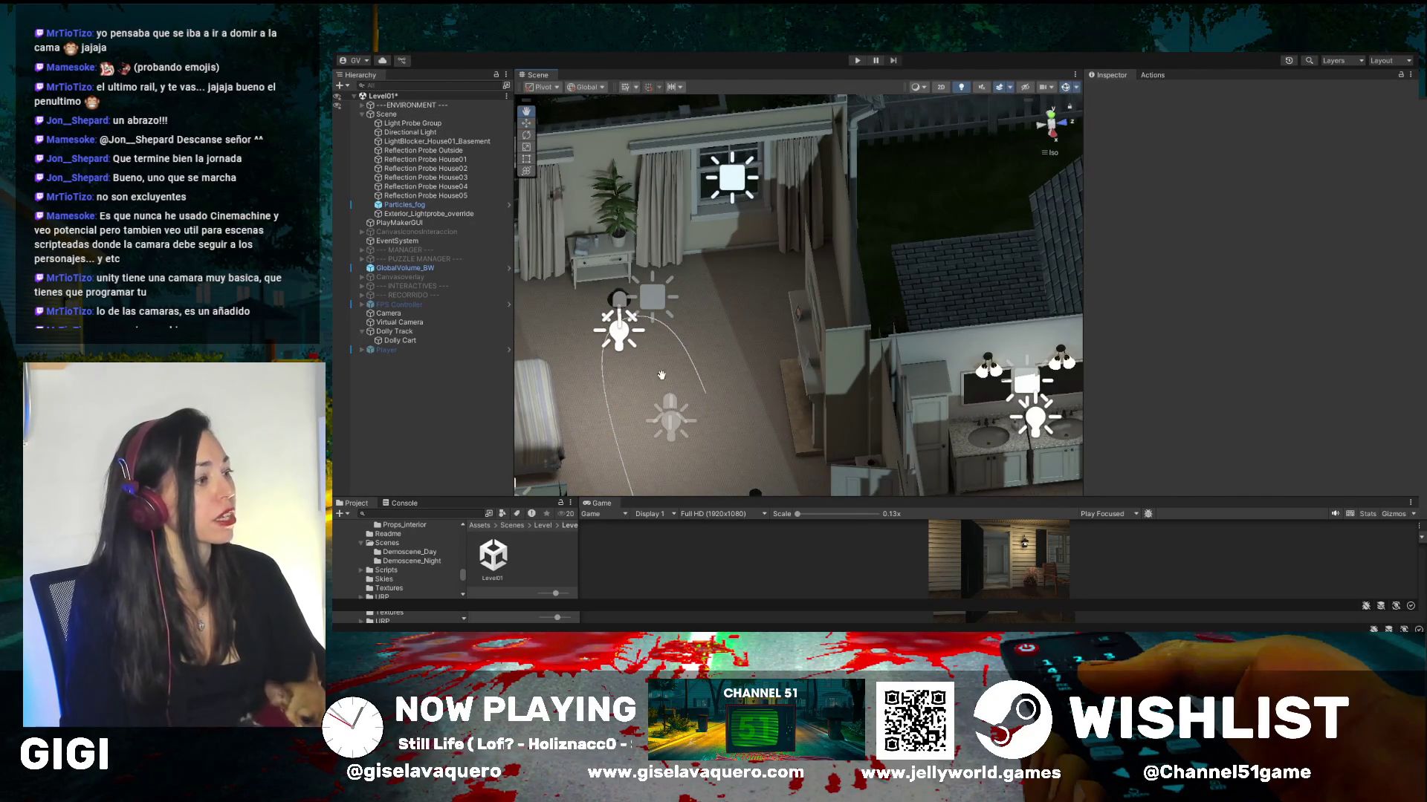
pyautogui.click(406, 332)
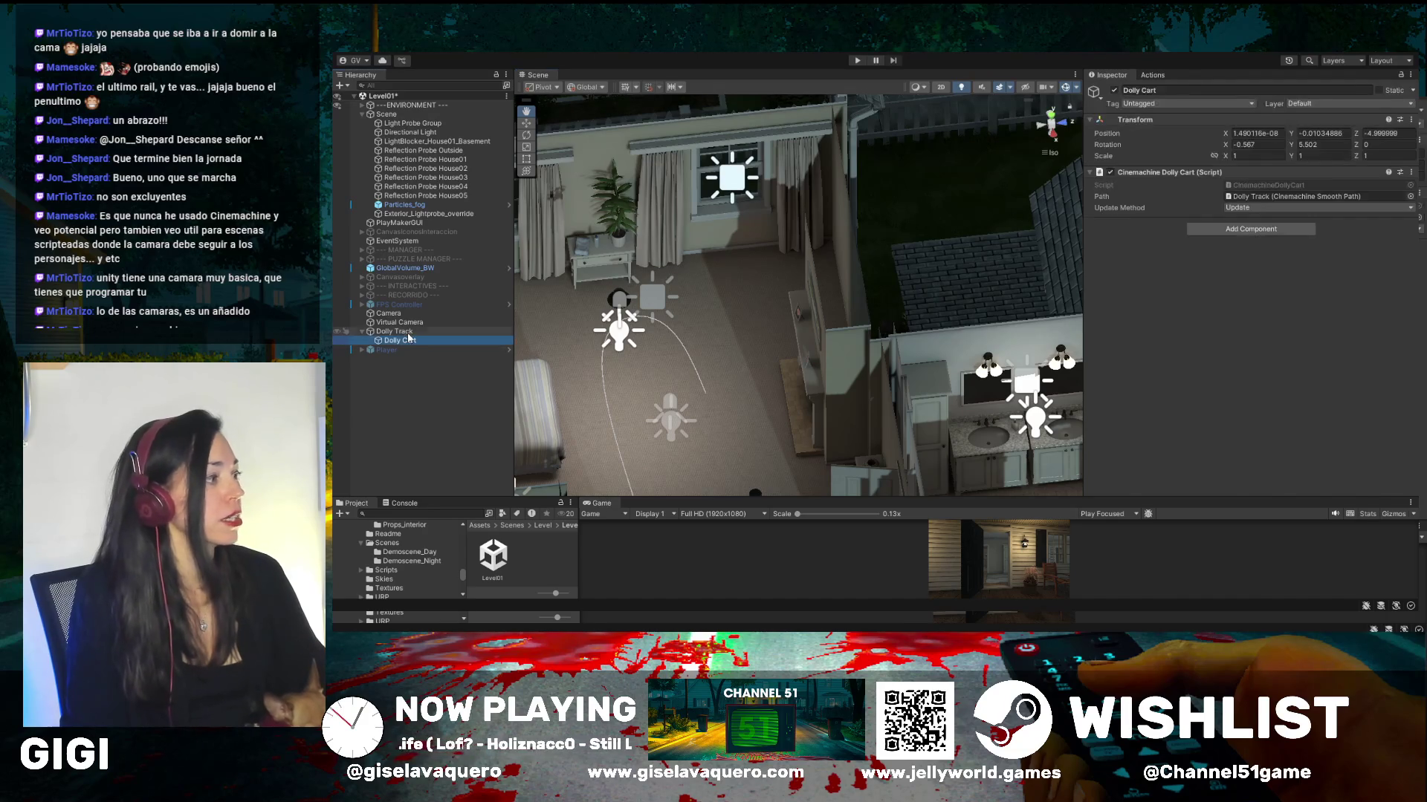
pyautogui.moveTo(604, 441); pyautogui.dragTo(648, 416)
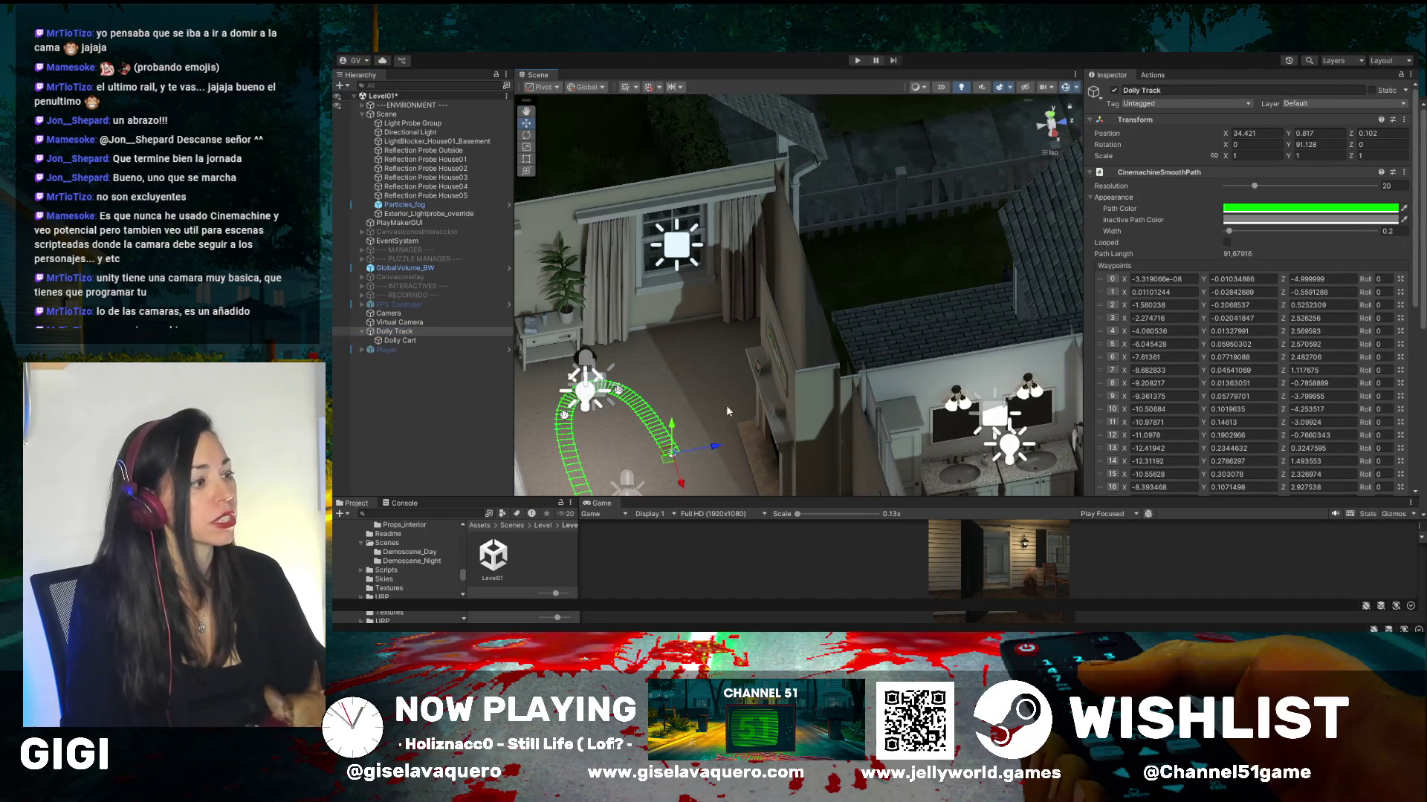
pyautogui.moveTo(735, 431)
pyautogui.mouseDown()
pyautogui.moveTo(685, 299)
pyautogui.moveTo(643, 267)
pyautogui.mouseUp()
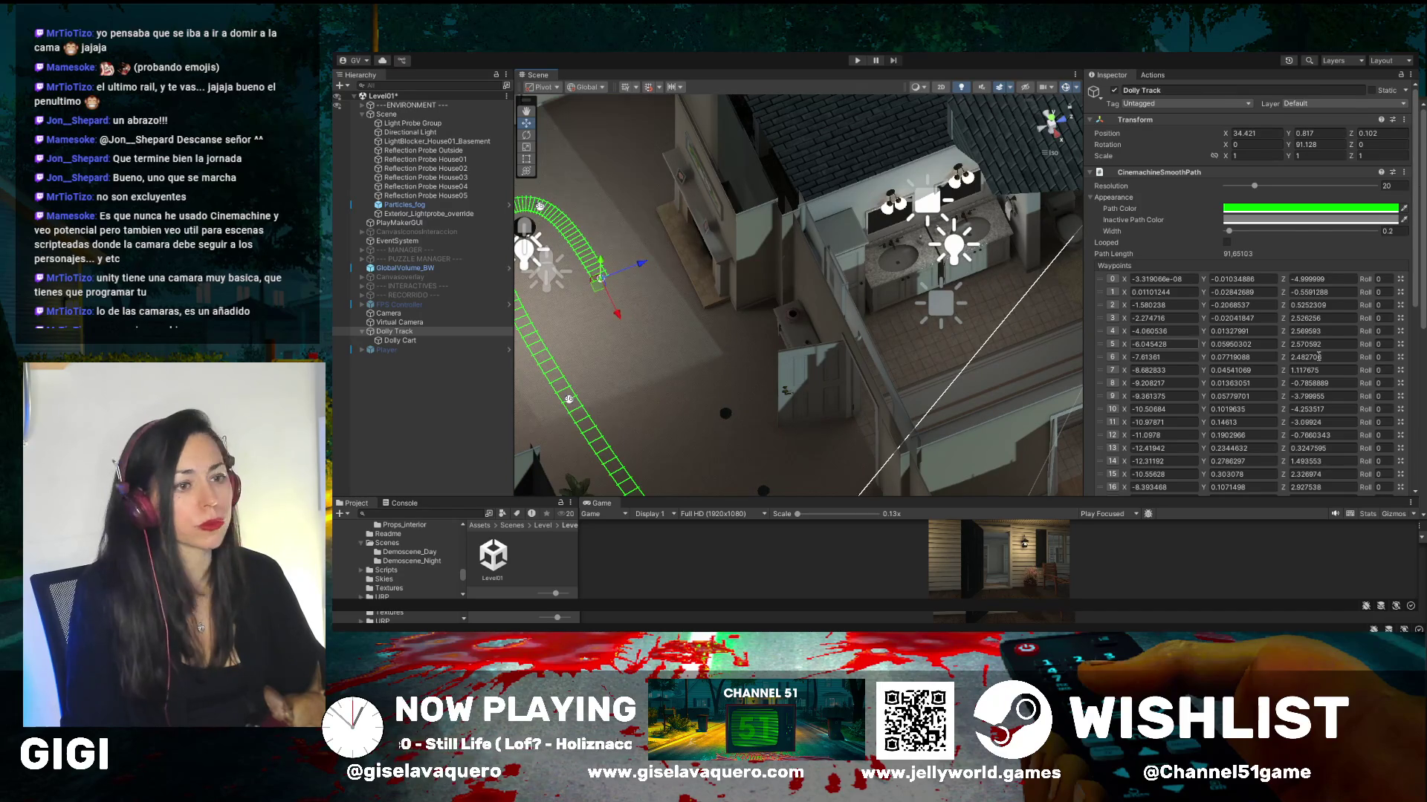
pyautogui.scroll(-10, 1318, 357)
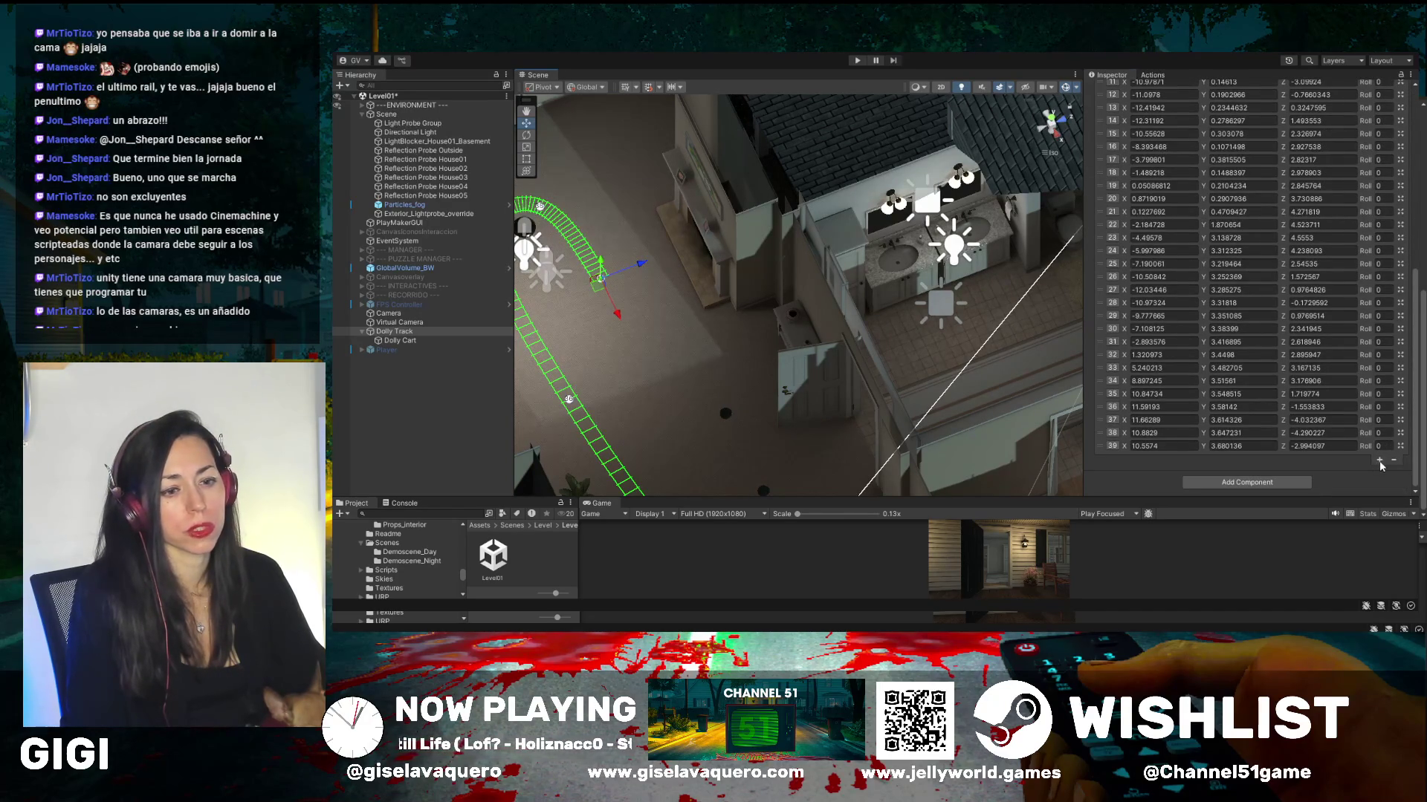
# - Add waypoints 40 and 41, ending near X 8.356262, Y 3.745846, Z 0.3008125
pyautogui.click(1379, 461)
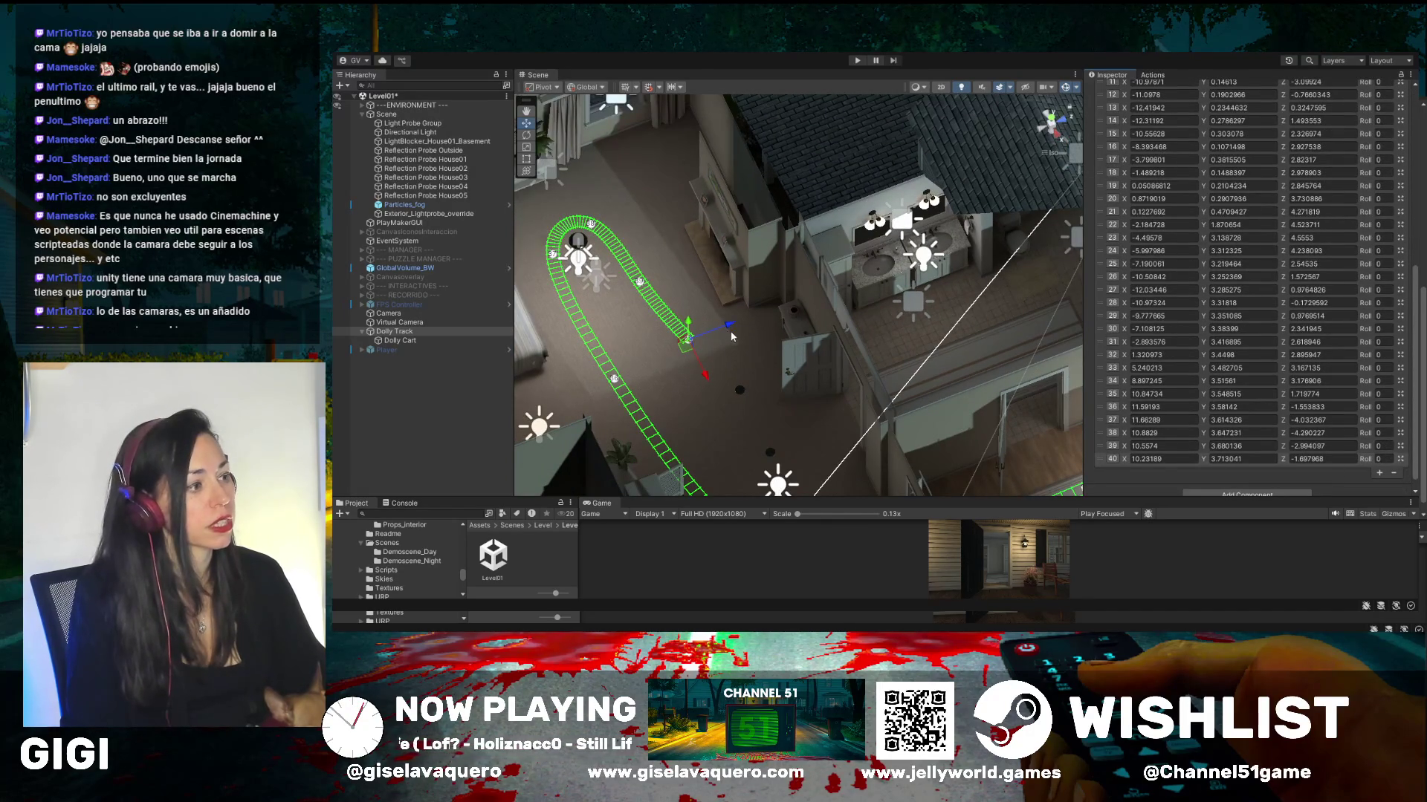
pyautogui.moveTo(726, 336)
pyautogui.mouseDown()
pyautogui.moveTo(709, 395)
pyautogui.moveTo(783, 452)
pyautogui.moveTo(743, 390)
pyautogui.moveTo(789, 427)
pyautogui.moveTo(758, 393)
pyautogui.mouseUp()
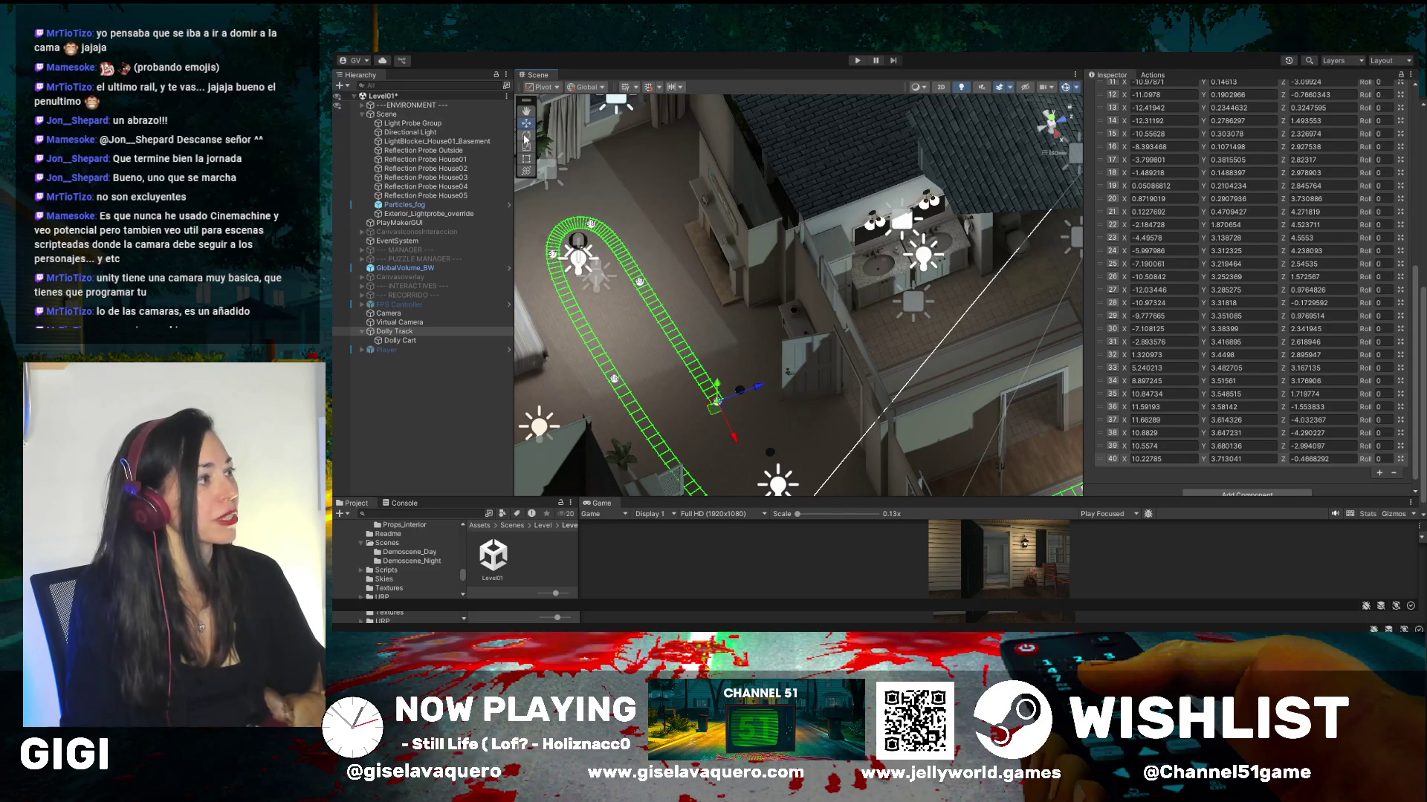
pyautogui.click(1380, 474)
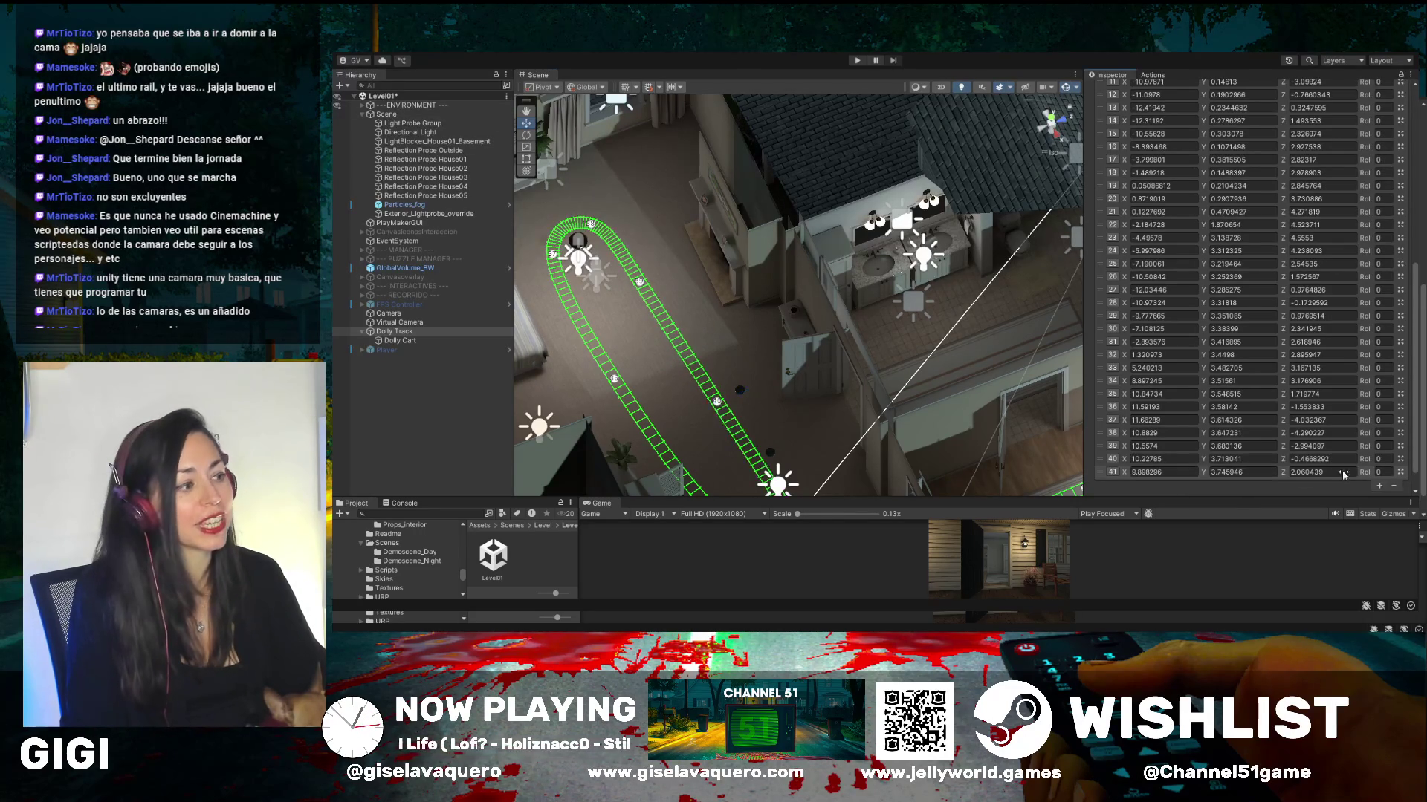
pyautogui.press('f')
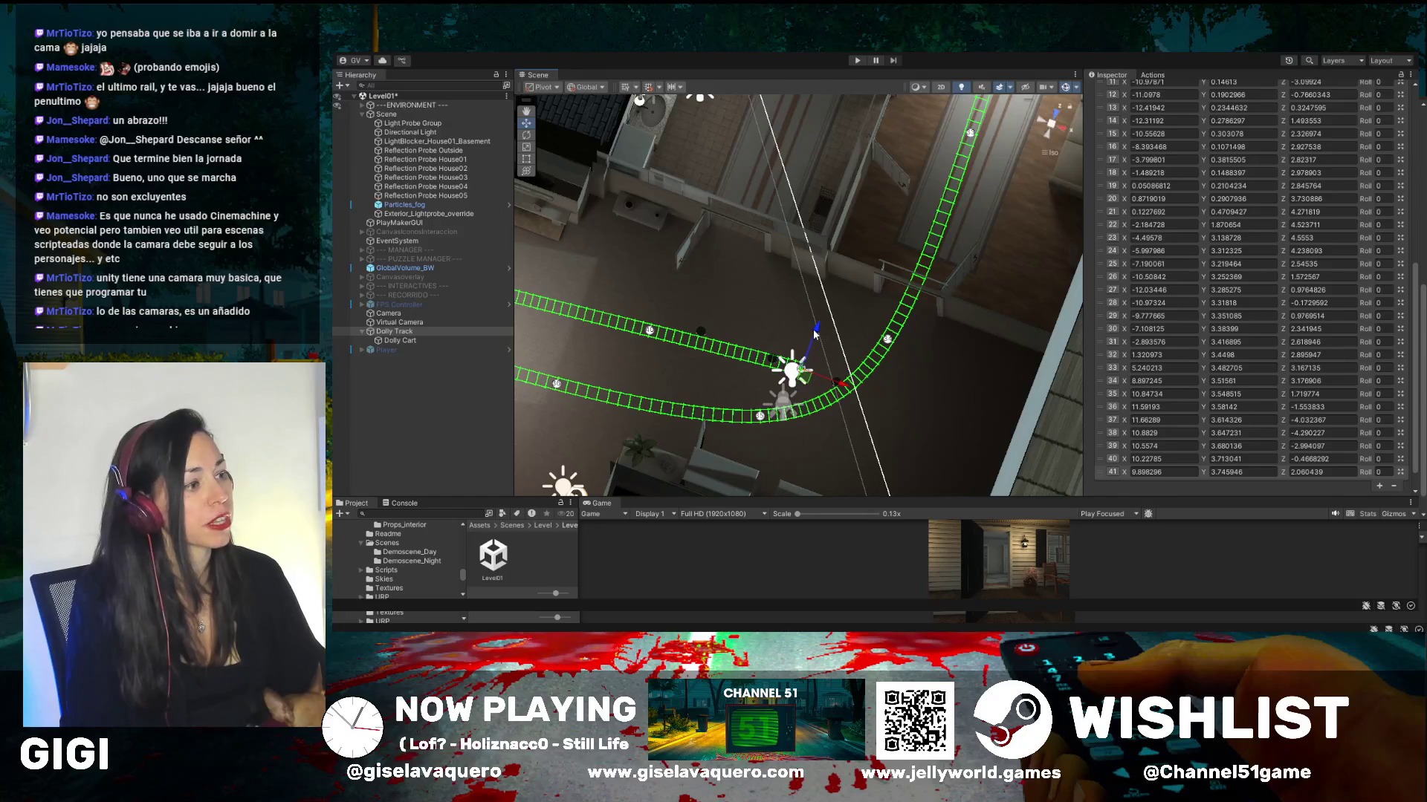
pyautogui.moveTo(815, 335); pyautogui.dragTo(854, 245)
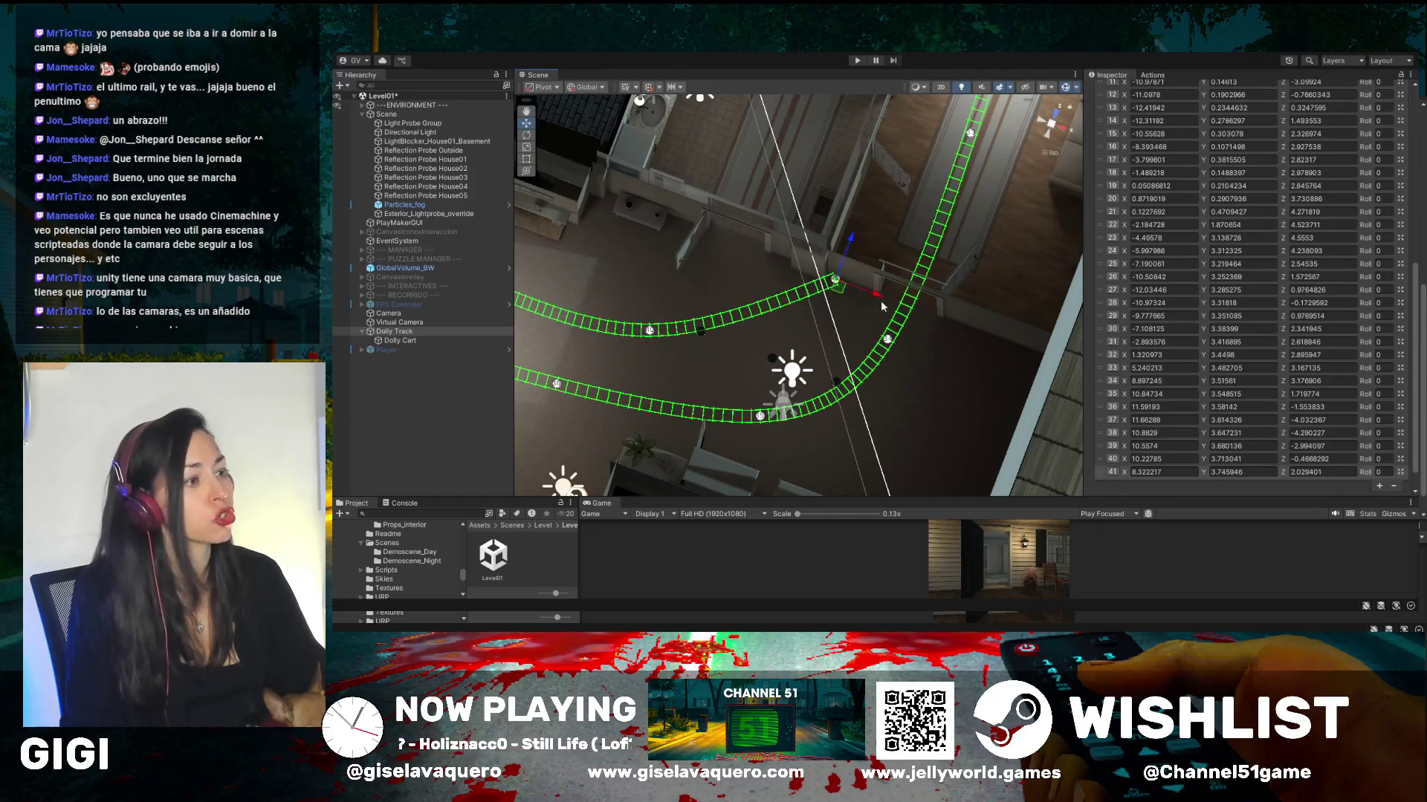
pyautogui.moveTo(880, 299)
pyautogui.mouseDown()
pyautogui.moveTo(691, 306)
pyautogui.moveTo(655, 335)
pyautogui.moveTo(702, 359)
pyautogui.mouseUp()
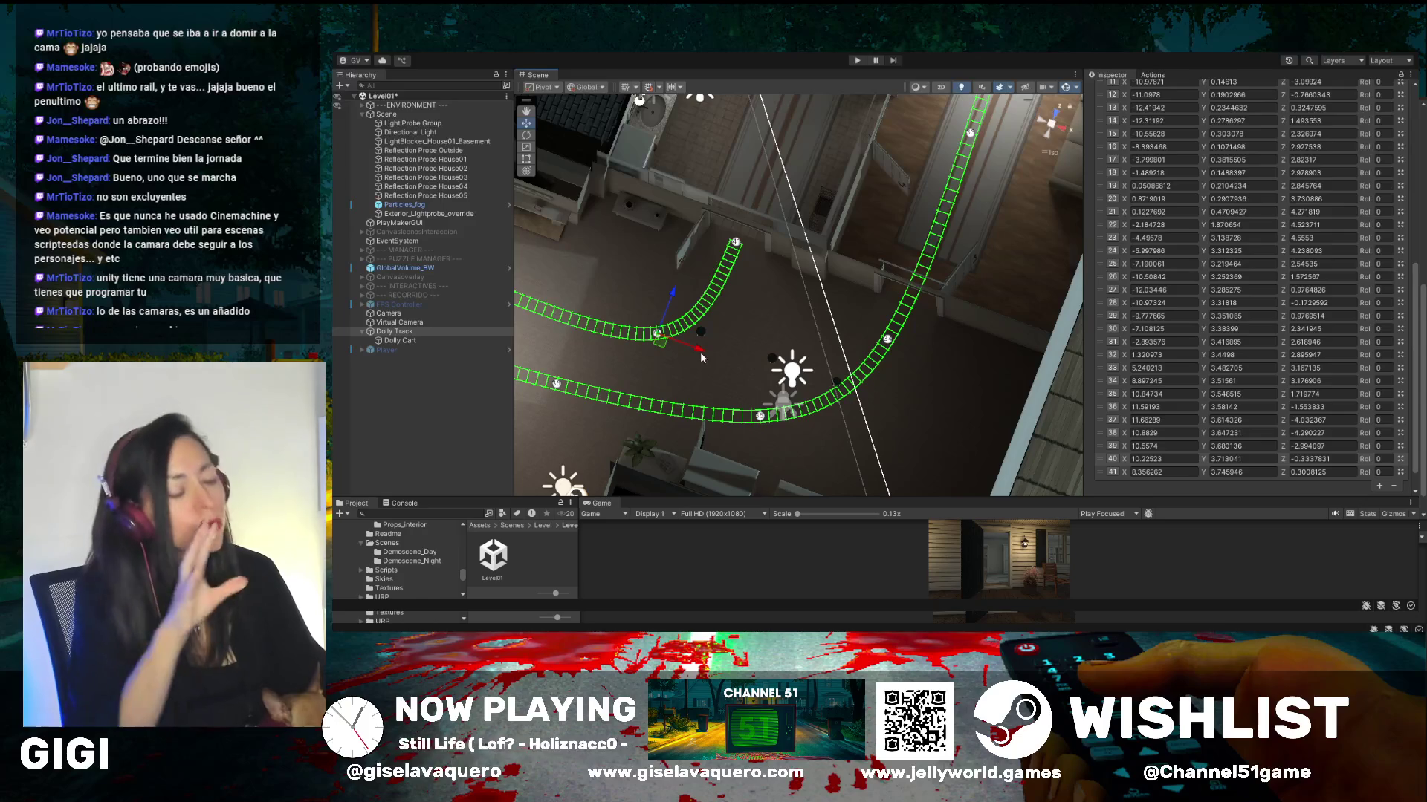
pyautogui.moveTo(795, 221)
pyautogui.mouseDown()
pyautogui.moveTo(961, 199)
pyautogui.moveTo(837, 197)
pyautogui.mouseUp()
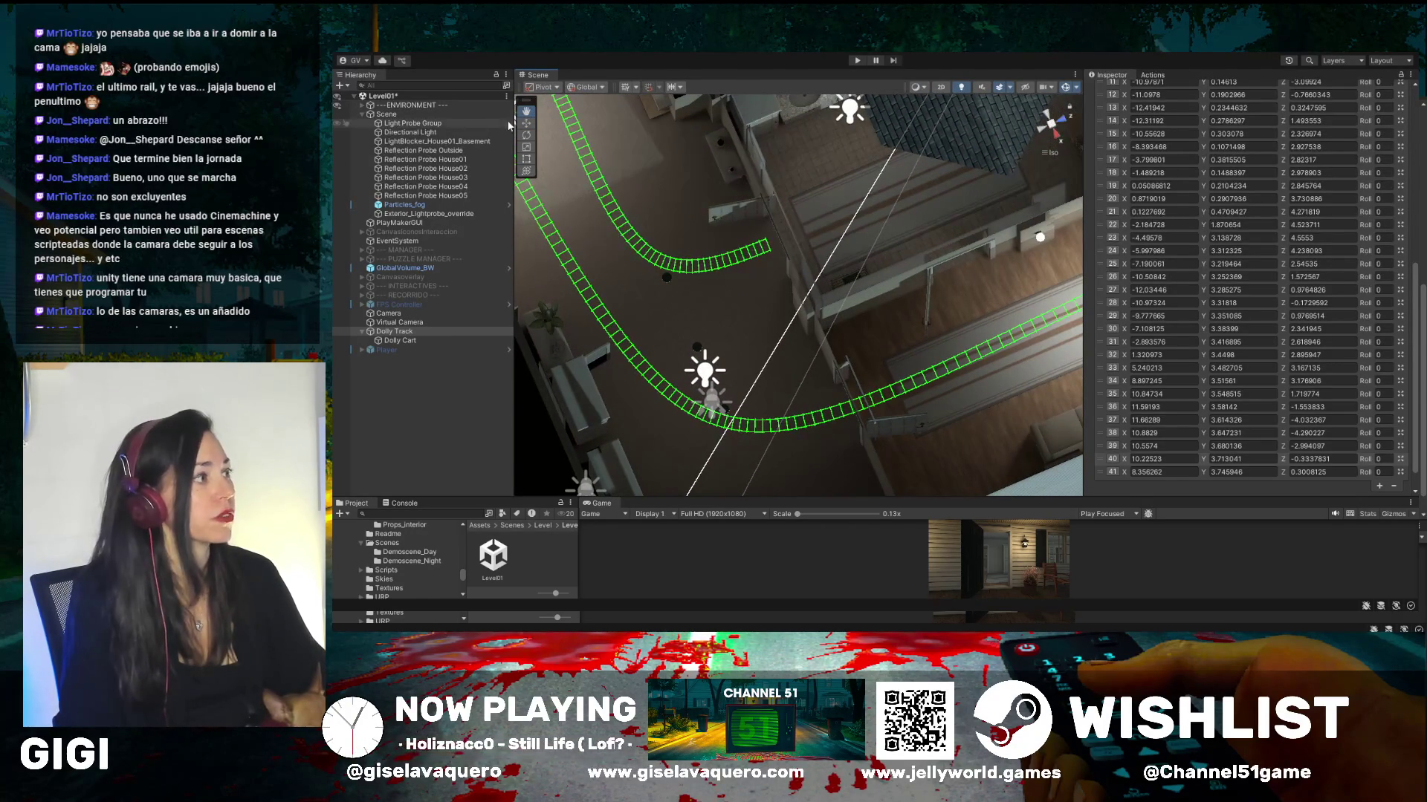
# - Add waypoint 42 at X 5.27978, Y 3.778651, Z -0.01841055, then enlarge the Game view
pyautogui.click(769, 245)
pyautogui.scroll(-2, 1335, 484)
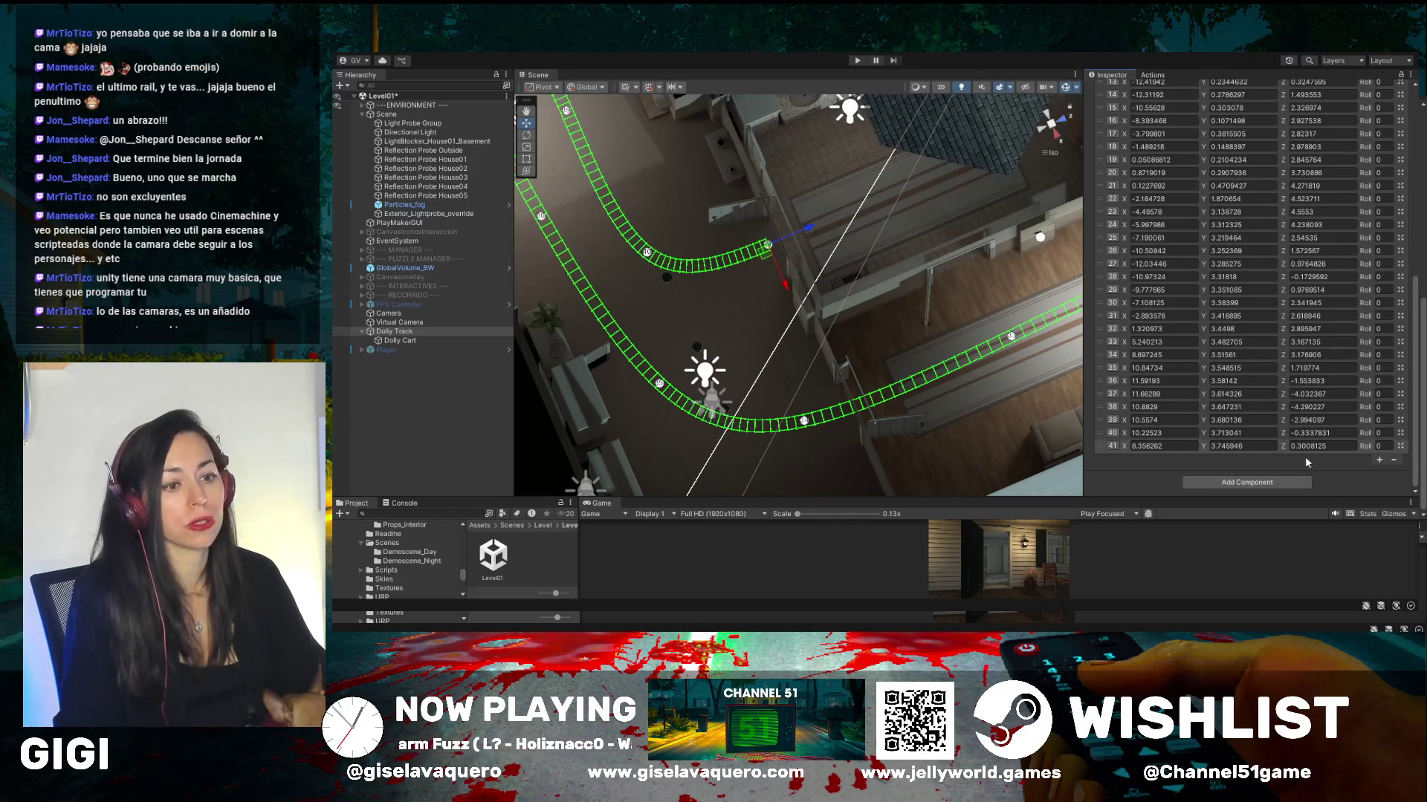
pyautogui.moveTo(830, 180); pyautogui.dragTo(827, 171)
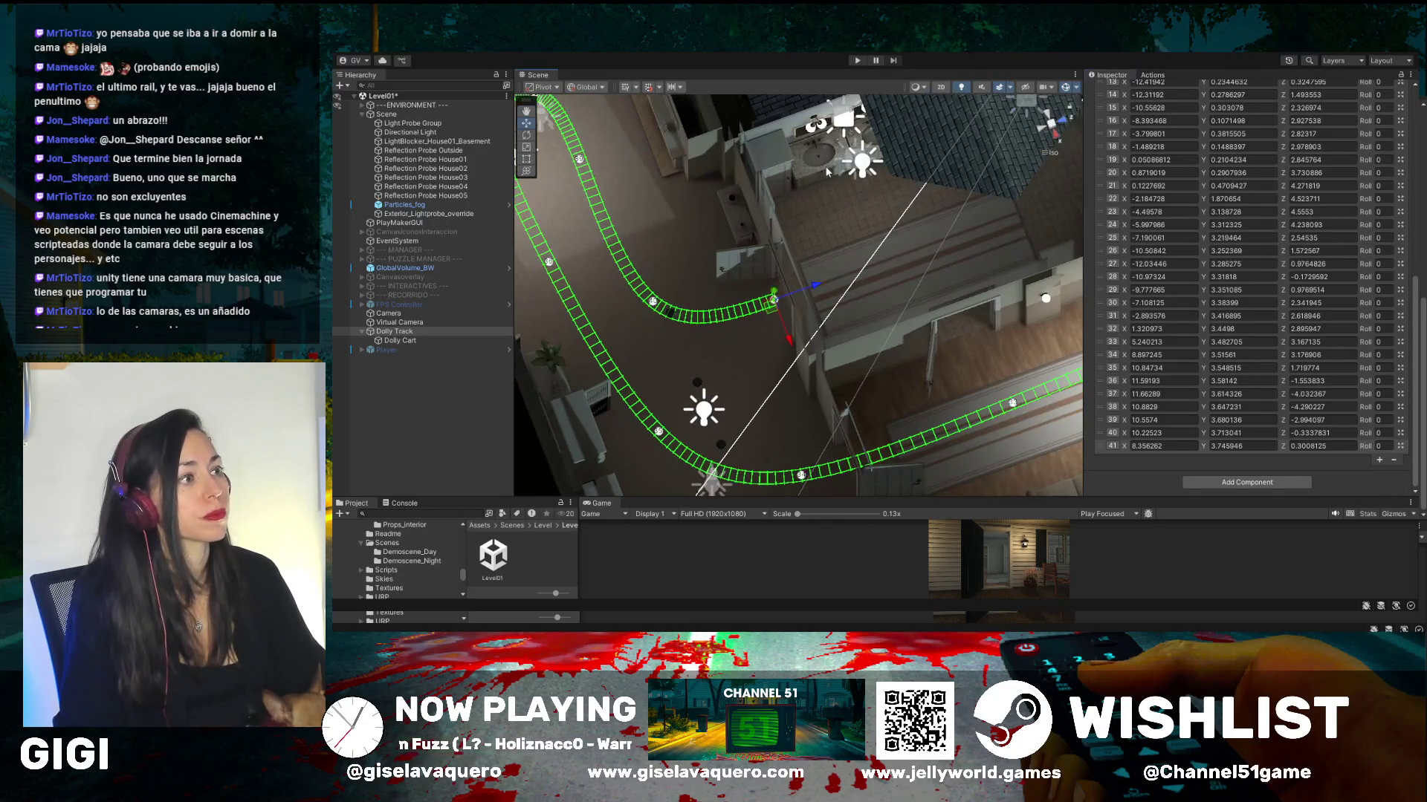
pyautogui.click(1379, 461)
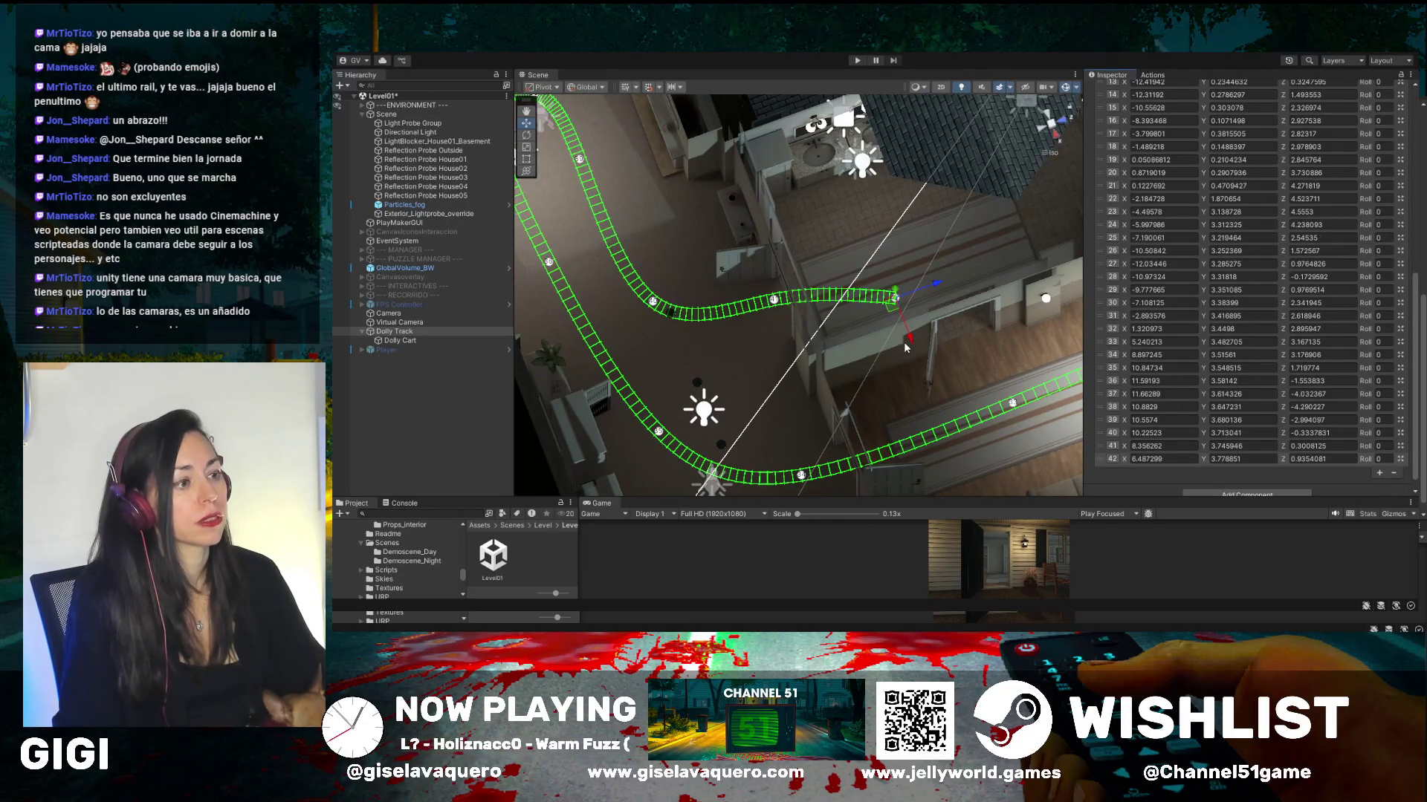
pyautogui.moveTo(908, 337)
pyautogui.mouseDown()
pyautogui.moveTo(919, 275)
pyautogui.moveTo(891, 275)
pyautogui.moveTo(891, 312)
pyautogui.mouseUp()
pyautogui.scroll(3, 932, 206)
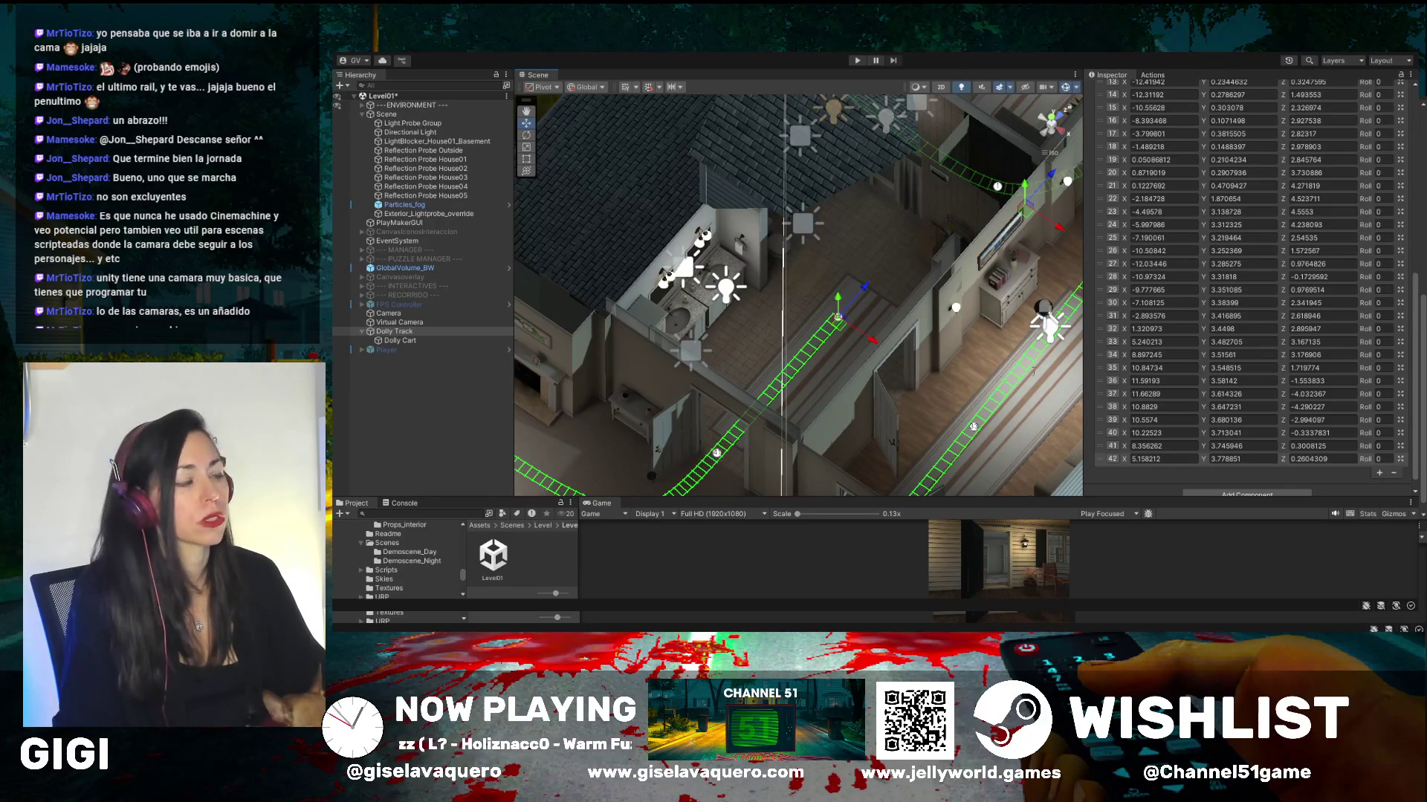
pyautogui.moveTo(873, 346); pyautogui.dragTo(858, 334)
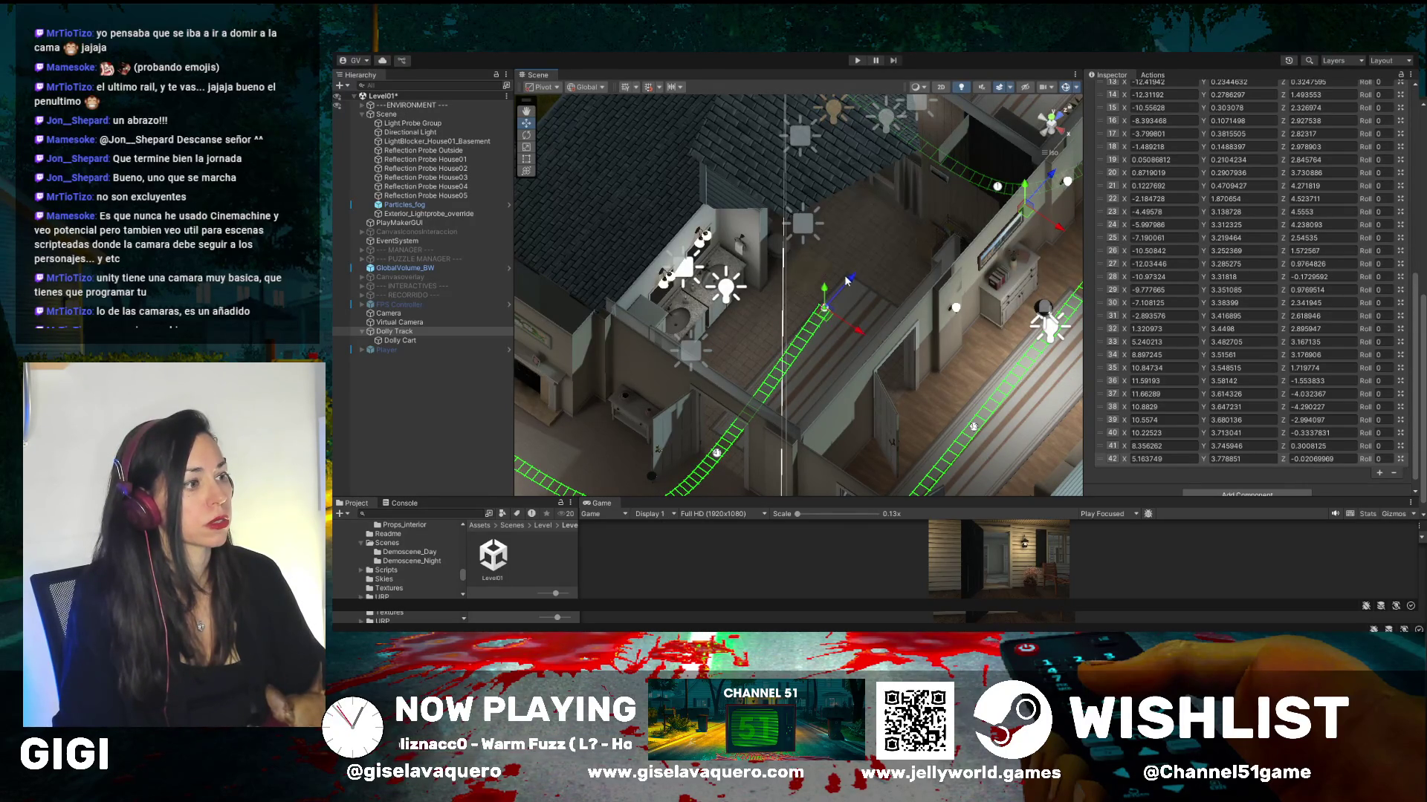
pyautogui.moveTo(852, 285)
pyautogui.mouseDown()
pyautogui.moveTo(836, 278)
pyautogui.moveTo(883, 319)
pyautogui.mouseUp()
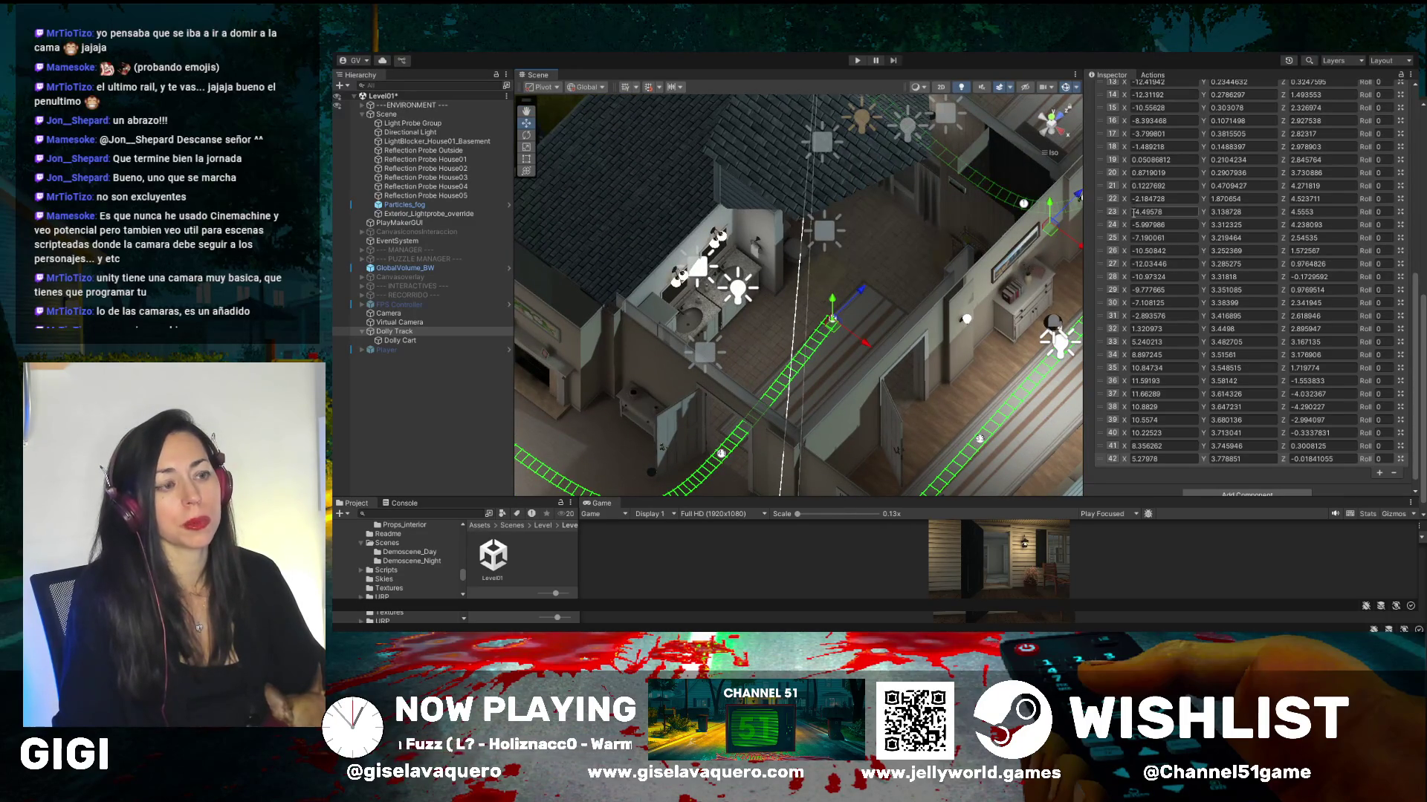
pyautogui.scroll(-1, 1155, 382)
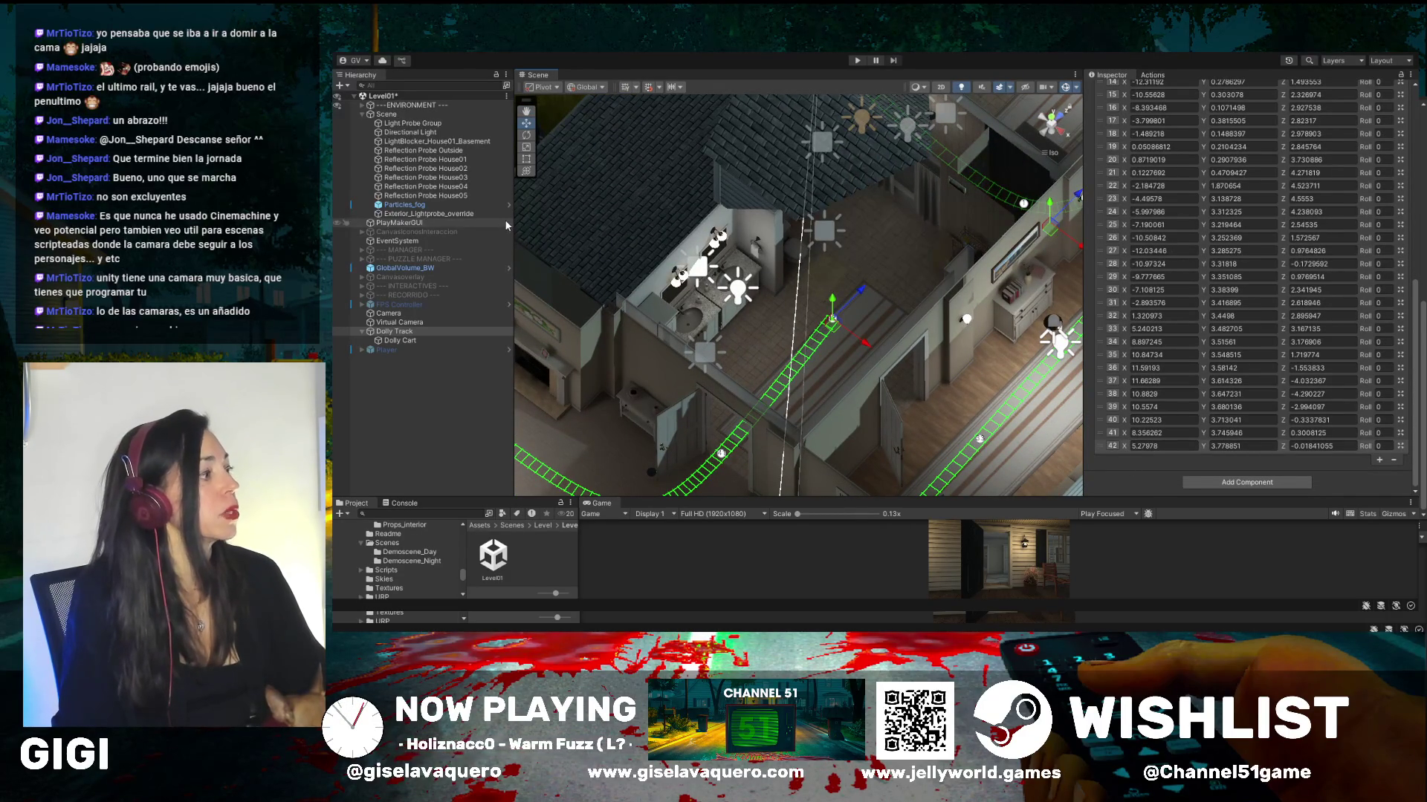
pyautogui.moveTo(862, 498); pyautogui.dragTo(743, 98)
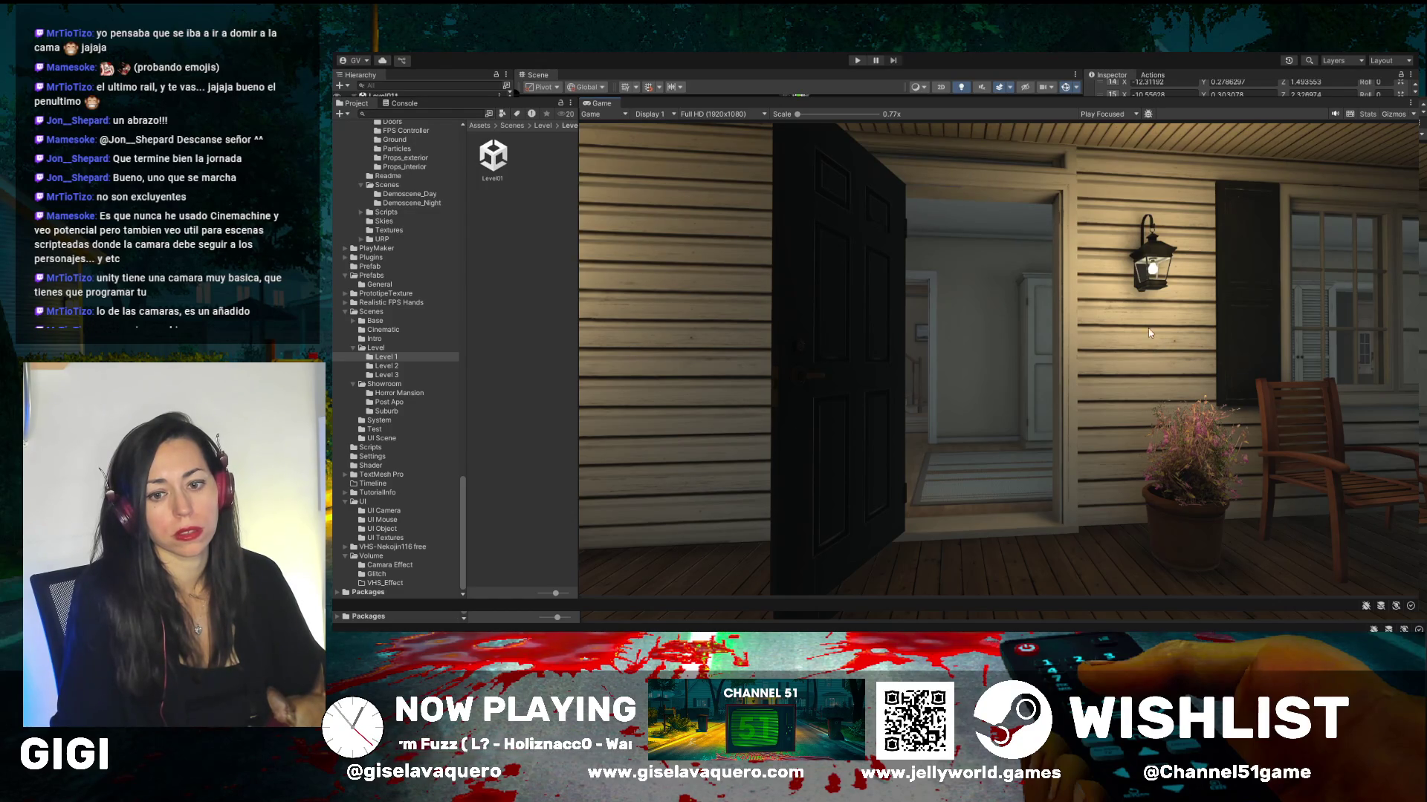
# - Run Play mode to watch the dolly camera ride from the porch into the bathroom
pyautogui.click(854, 62)
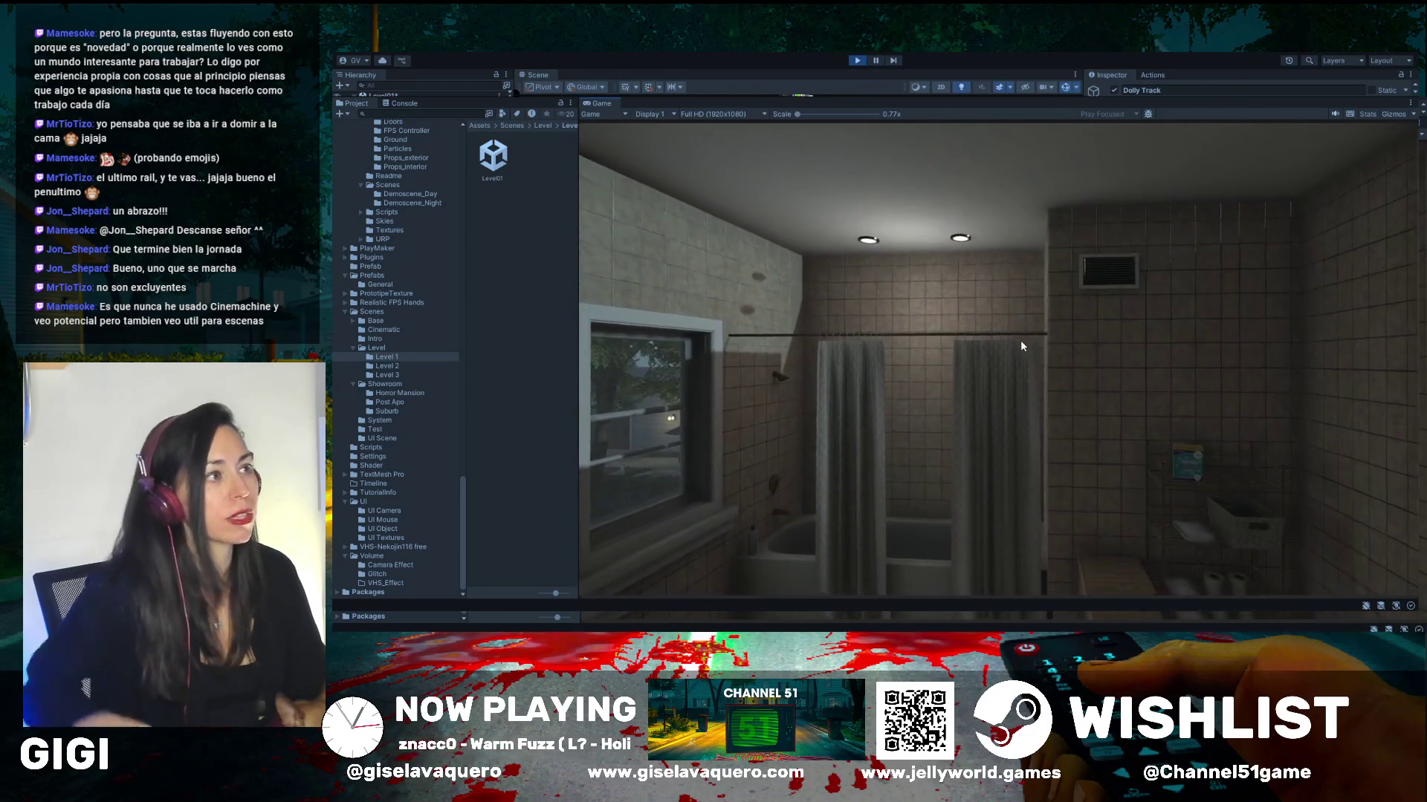
# - Stop Play mode and frame the track's end near the bathroom in the Scene view
pyautogui.click(855, 60)
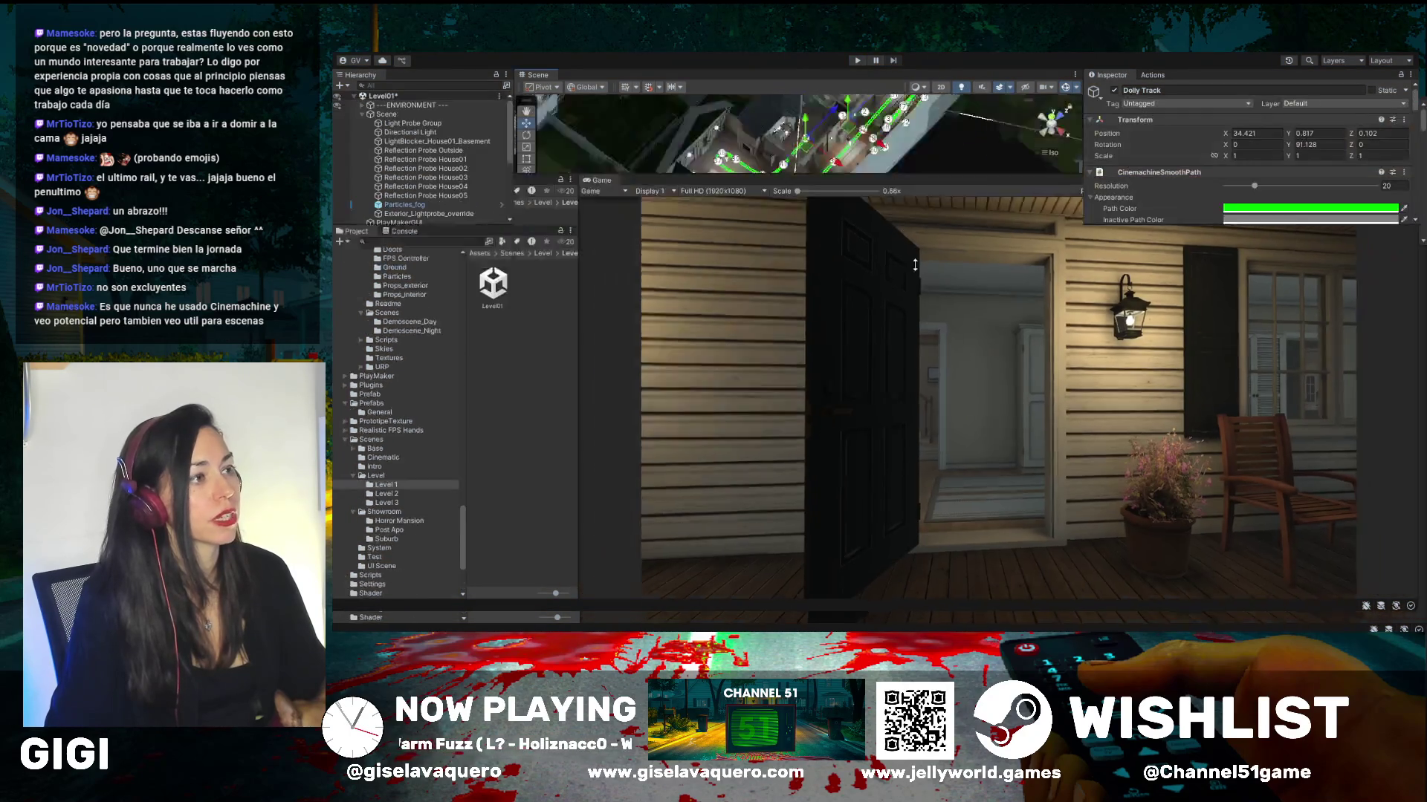
pyautogui.moveTo(912, 444)
pyautogui.mouseDown()
pyautogui.moveTo(860, 392)
pyautogui.moveTo(818, 286)
pyautogui.mouseUp()
pyautogui.scroll(3, 818, 285)
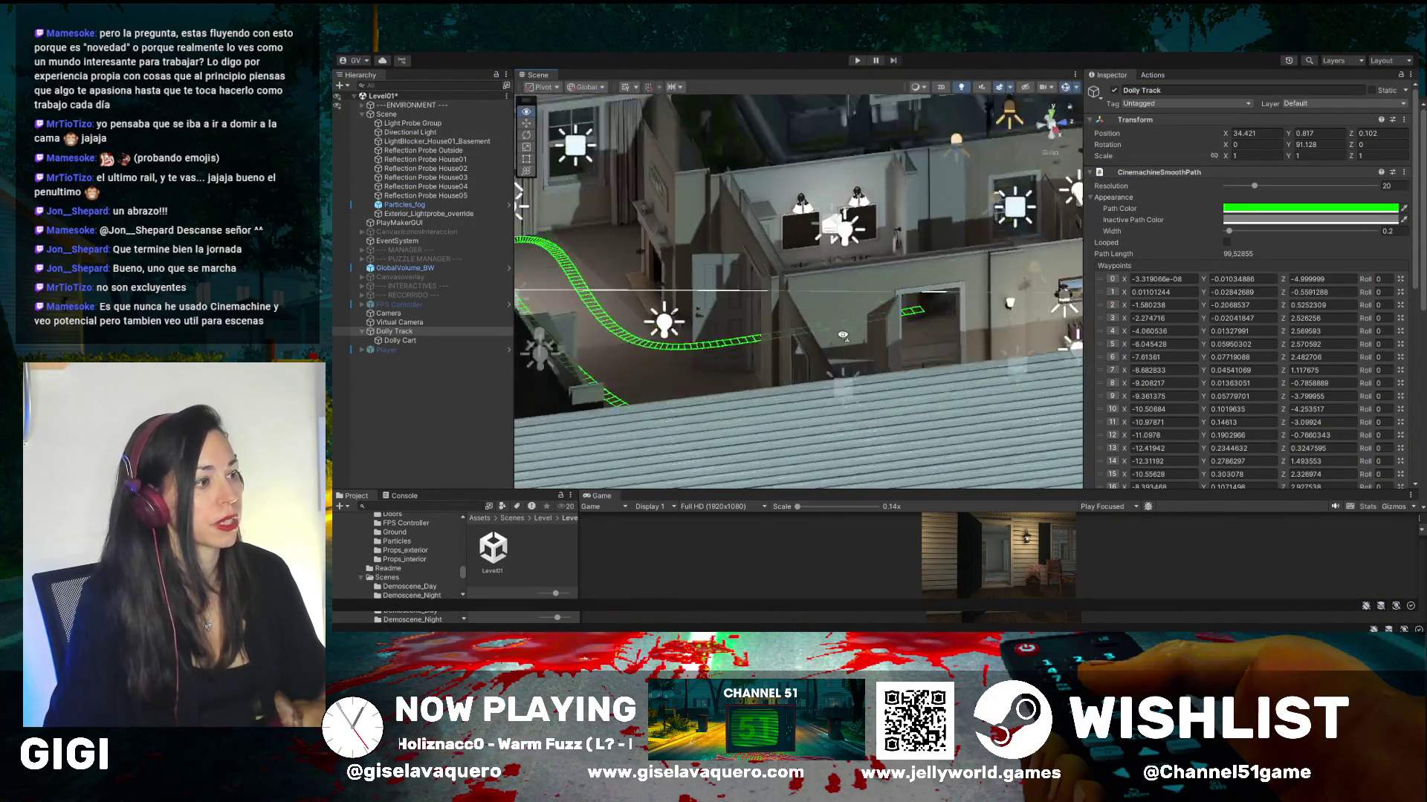
pyautogui.scroll(3, 908, 392)
pyautogui.moveTo(907, 391)
pyautogui.mouseDown()
pyautogui.moveTo(737, 311)
pyautogui.moveTo(885, 379)
pyautogui.moveTo(752, 331)
pyautogui.moveTo(953, 365)
pyautogui.mouseUp()
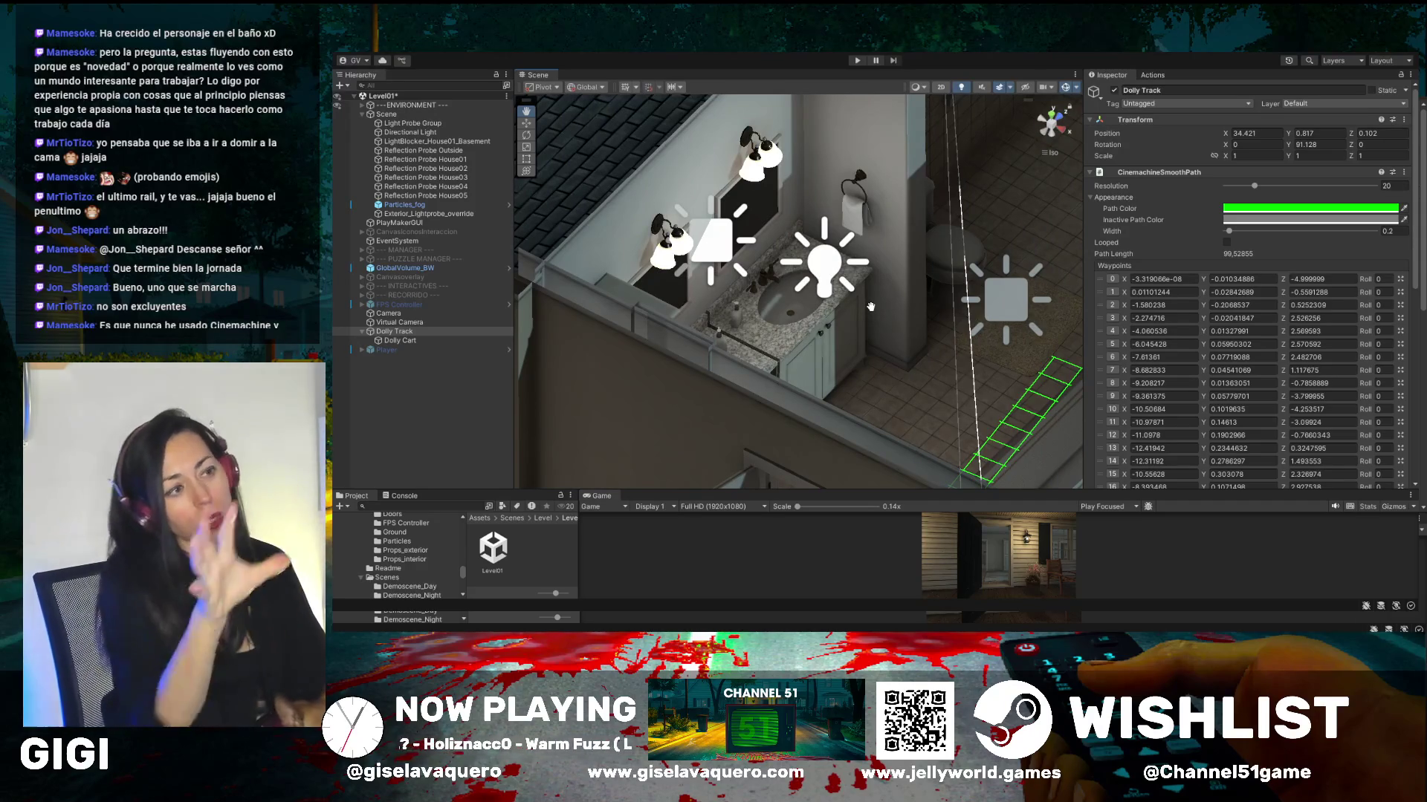
pyautogui.moveTo(871, 307); pyautogui.dragTo(856, 395)
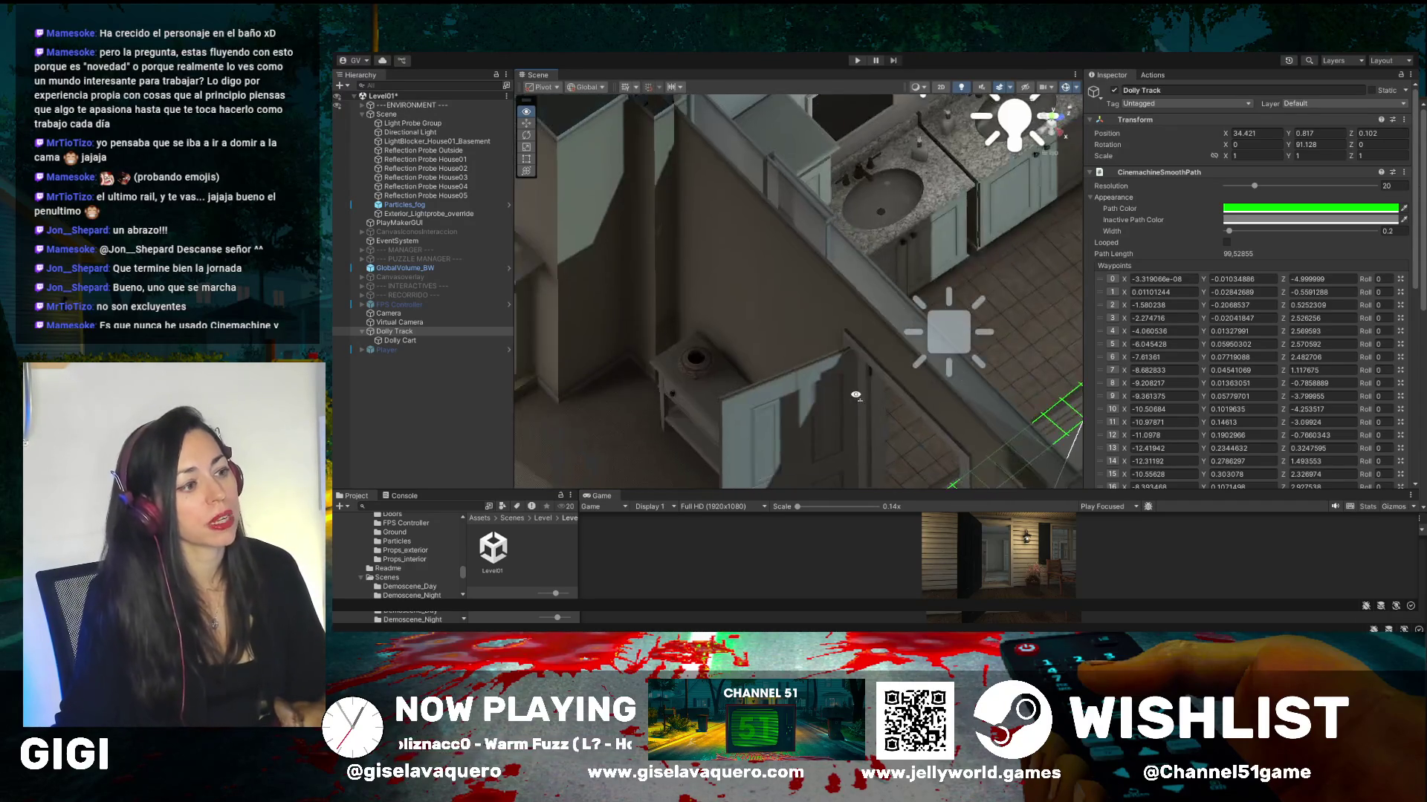
pyautogui.moveTo(984, 339); pyautogui.dragTo(680, 261)
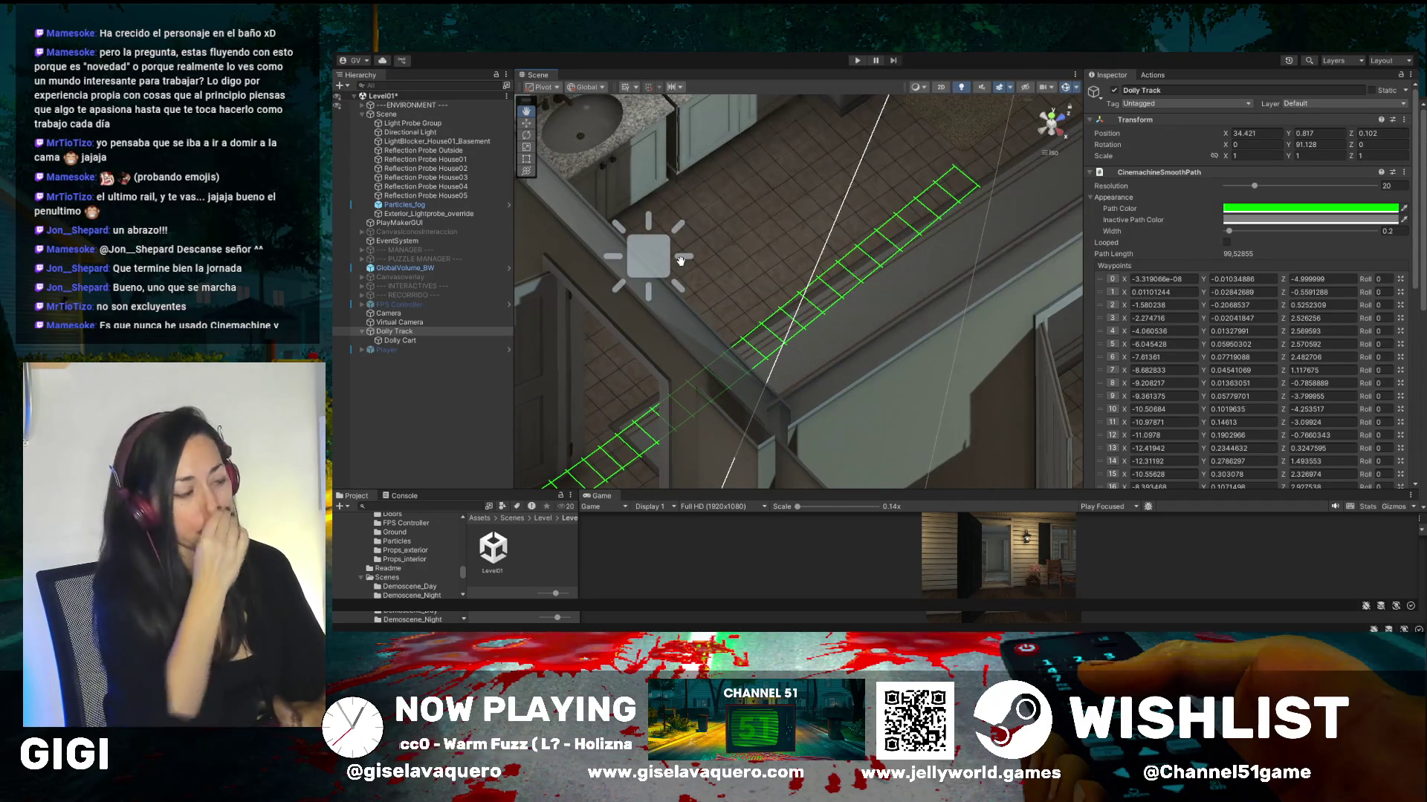
pyautogui.moveTo(846, 275); pyautogui.dragTo(834, 270)
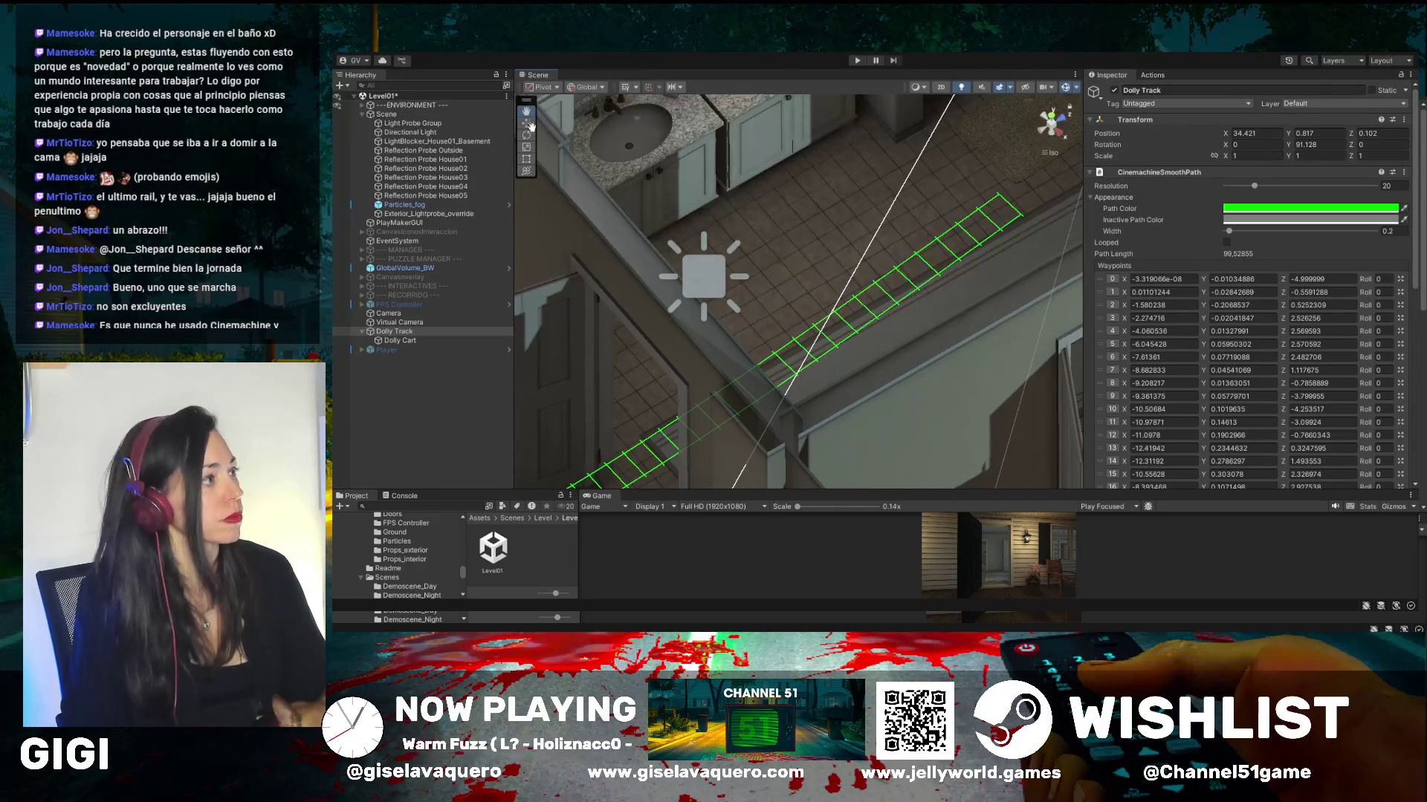
# - Lower the track's last waypoint and a waypoint near the doorway
pyautogui.moveTo(1011, 188)
pyautogui.mouseDown()
pyautogui.moveTo(1023, 277)
pyautogui.moveTo(1011, 235)
pyautogui.mouseUp()
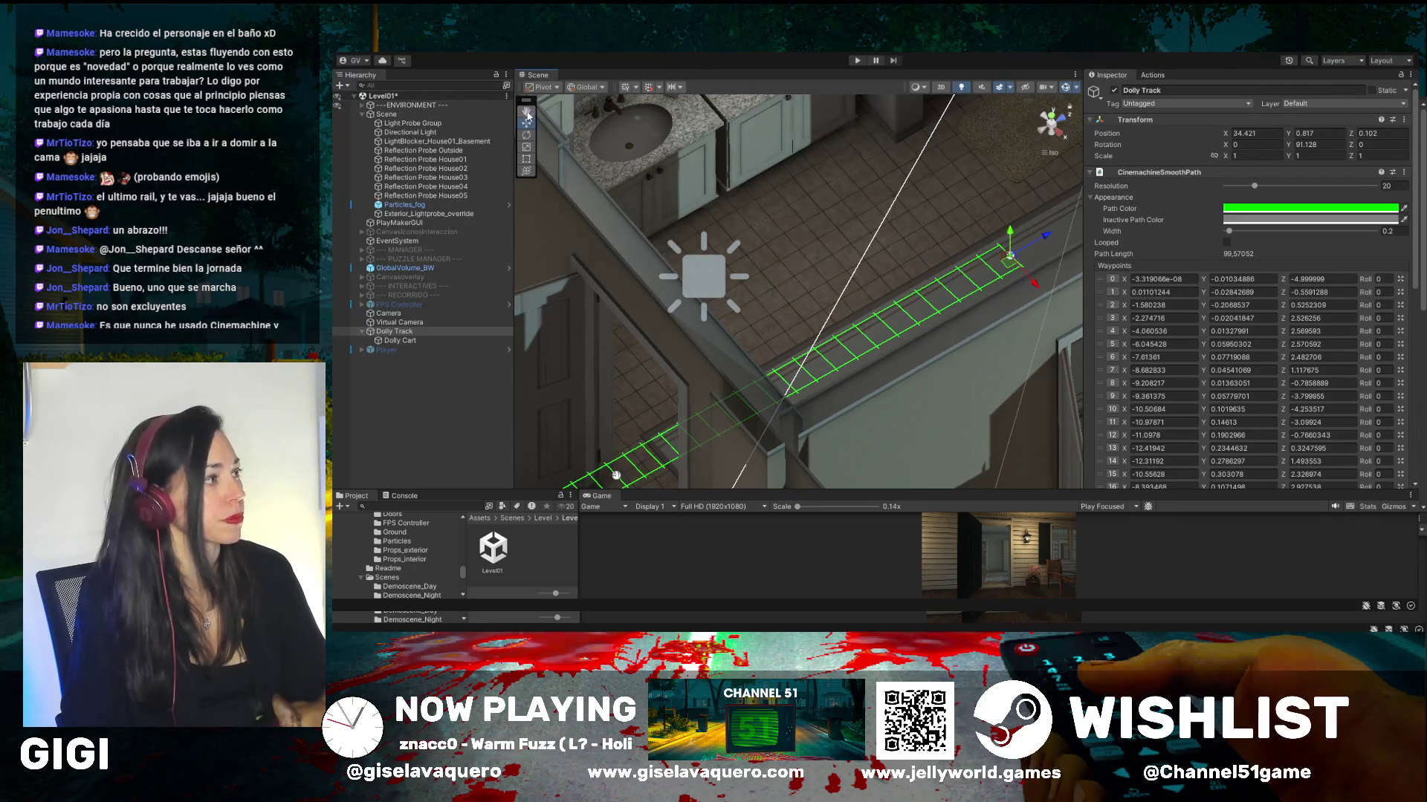
pyautogui.moveTo(781, 219); pyautogui.dragTo(993, 150)
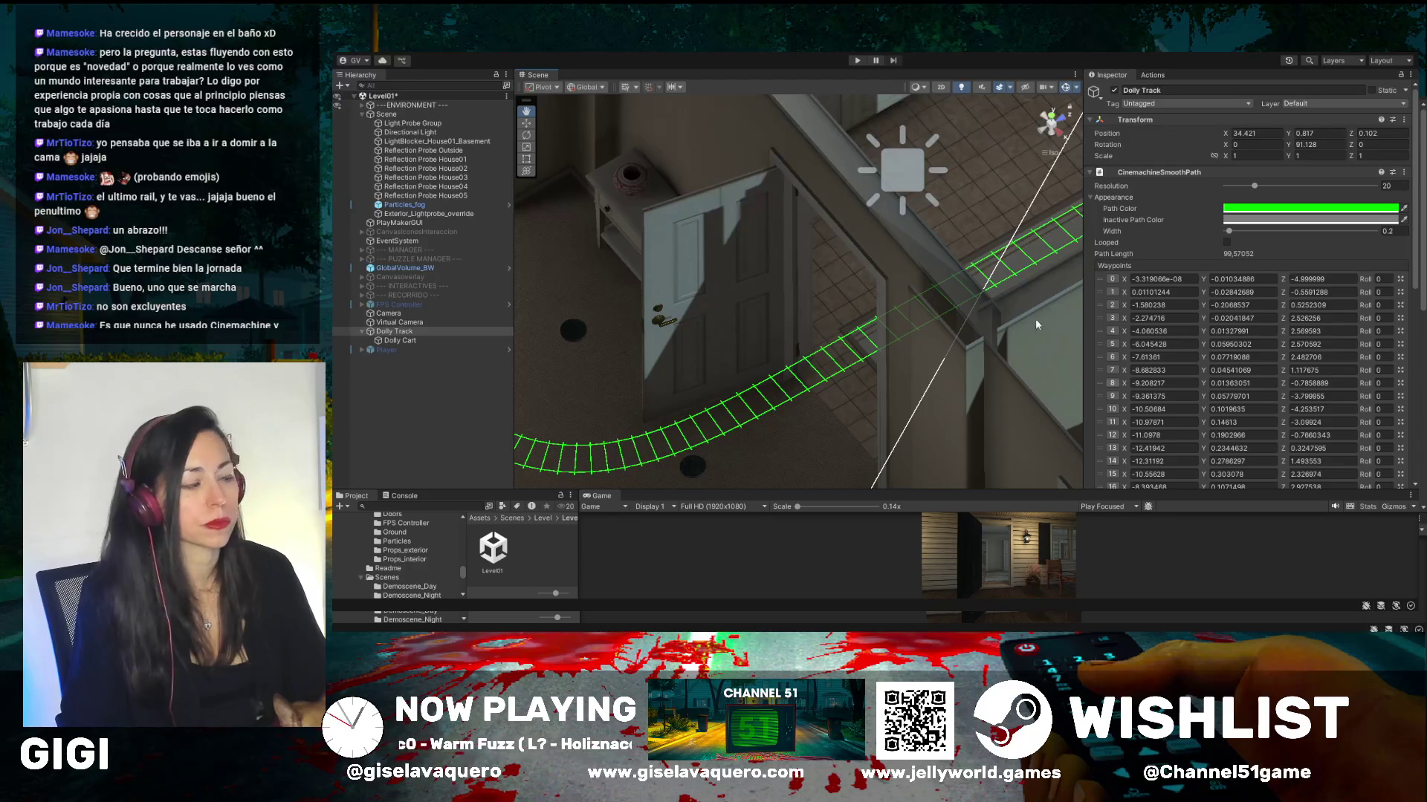
pyautogui.press('w')
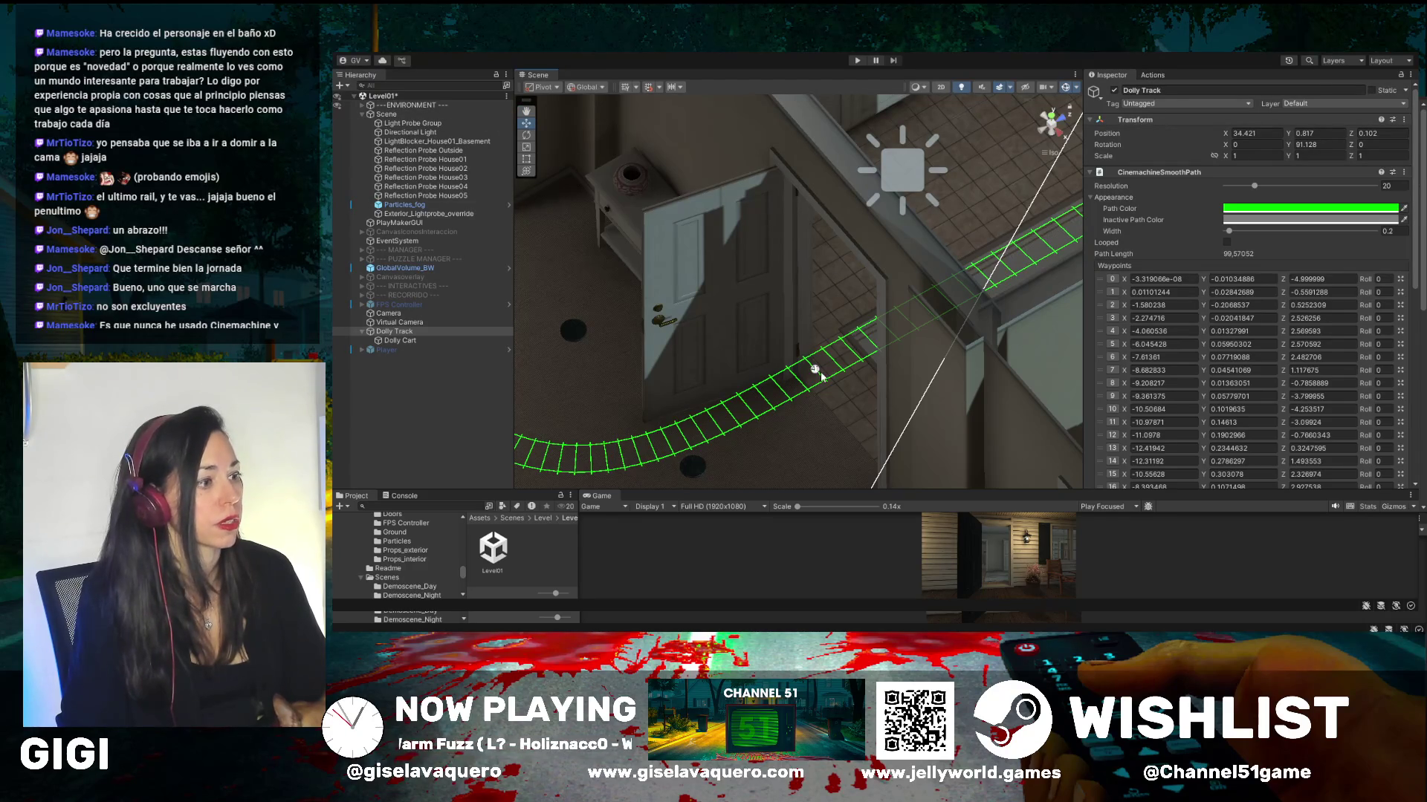
pyautogui.moveTo(816, 344); pyautogui.dragTo(828, 399)
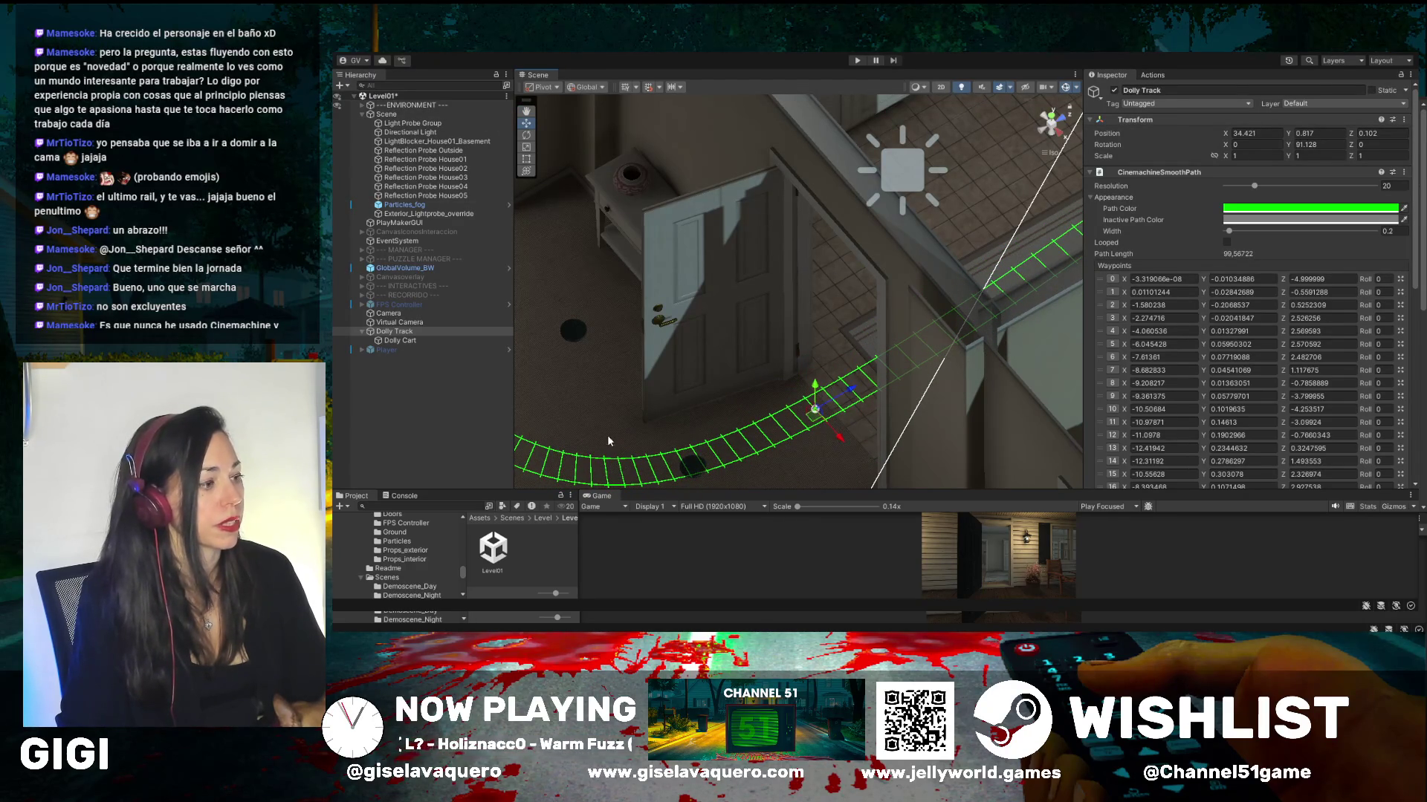
pyautogui.moveTo(631, 427)
pyautogui.keyDown('alt'); pyautogui.mouseDown()
pyautogui.moveTo(645, 406)
pyautogui.moveTo(585, 179)
pyautogui.mouseUp(); pyautogui.keyUp('alt')
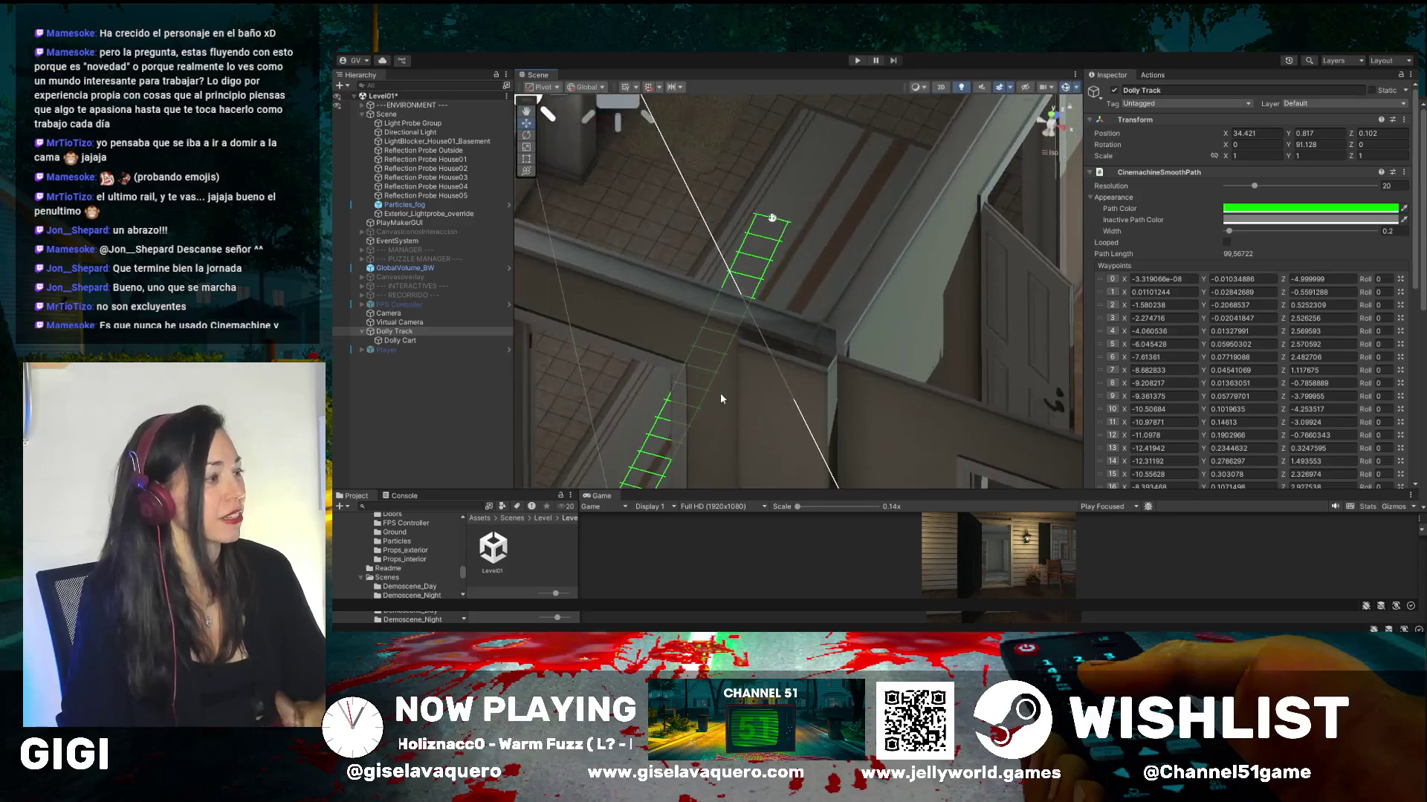
# - Inspect the track around the doorway and fireplace, then enlarge the Game view again
pyautogui.click(532, 113)
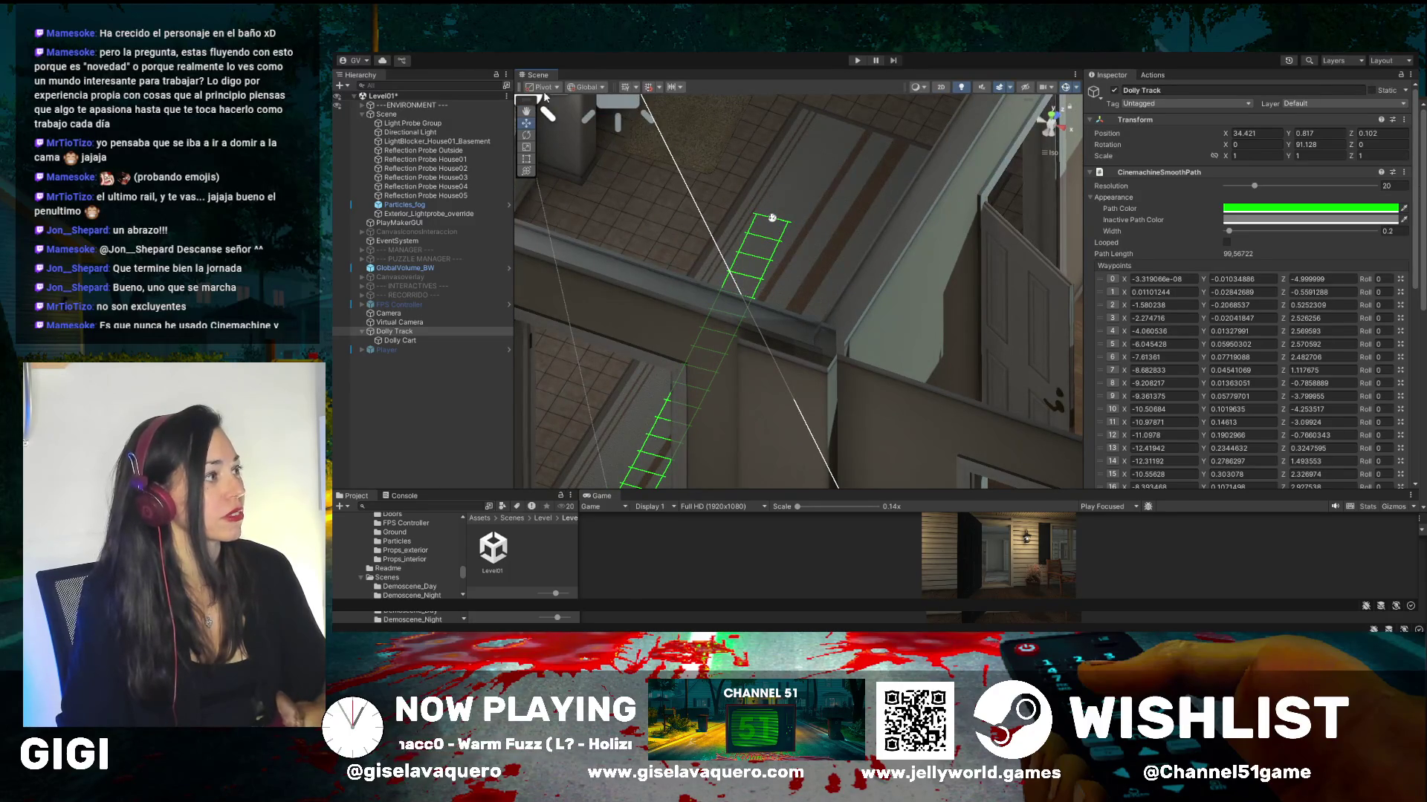
pyautogui.moveTo(645, 267)
pyautogui.mouseDown()
pyautogui.moveTo(743, 215)
pyautogui.moveTo(780, 150)
pyautogui.mouseUp()
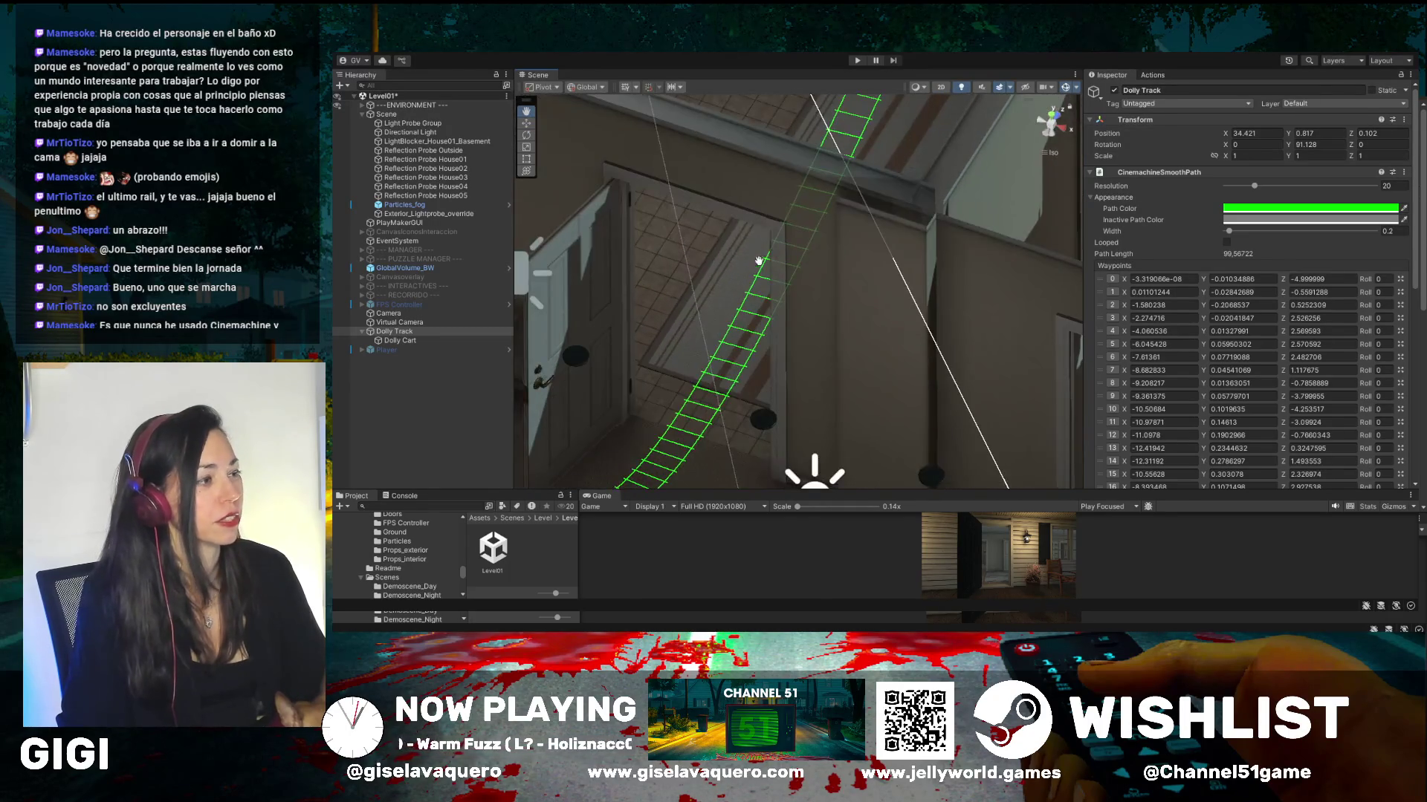
pyautogui.moveTo(757, 260)
pyautogui.mouseDown()
pyautogui.moveTo(749, 270)
pyautogui.moveTo(809, 240)
pyautogui.moveTo(852, 371)
pyautogui.mouseUp()
pyautogui.moveTo(791, 467)
pyautogui.mouseDown()
pyautogui.moveTo(777, 471)
pyautogui.moveTo(832, 338)
pyautogui.moveTo(868, 376)
pyautogui.moveTo(860, 329)
pyautogui.mouseUp()
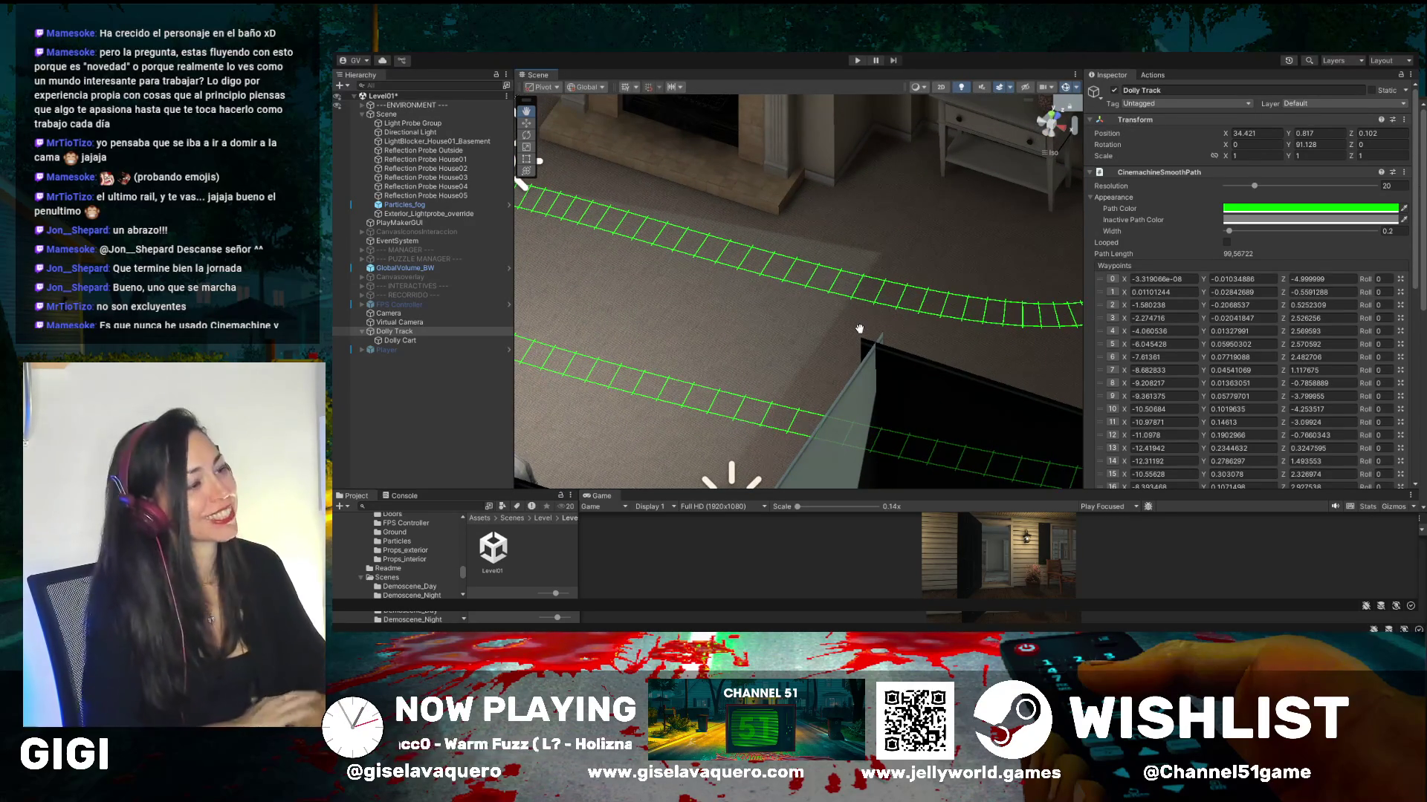
pyautogui.moveTo(807, 344); pyautogui.dragTo(792, 315)
pyautogui.moveTo(784, 395)
pyautogui.mouseDown()
pyautogui.moveTo(940, 329)
pyautogui.moveTo(899, 310)
pyautogui.moveTo(802, 353)
pyautogui.mouseUp()
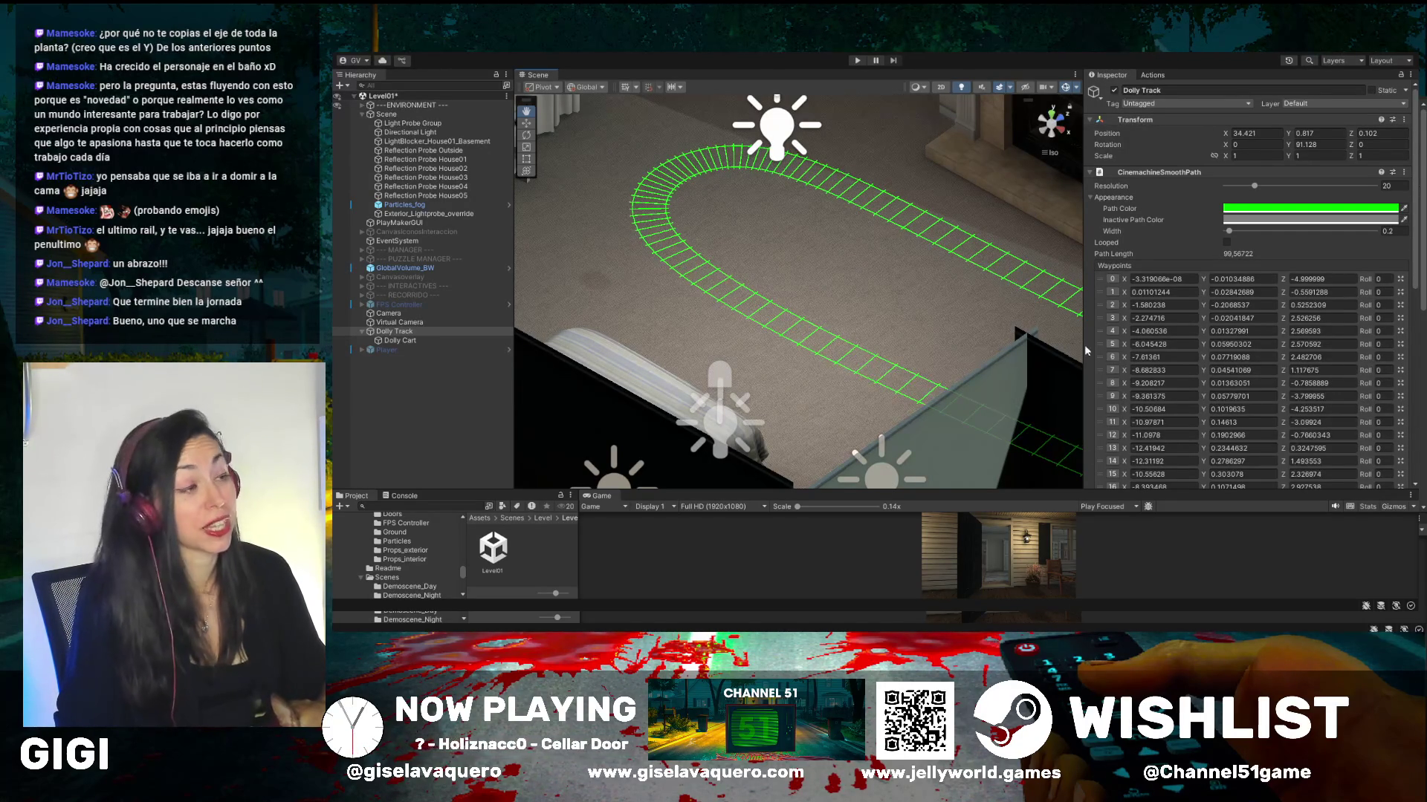
pyautogui.moveTo(834, 263); pyautogui.dragTo(952, 304)
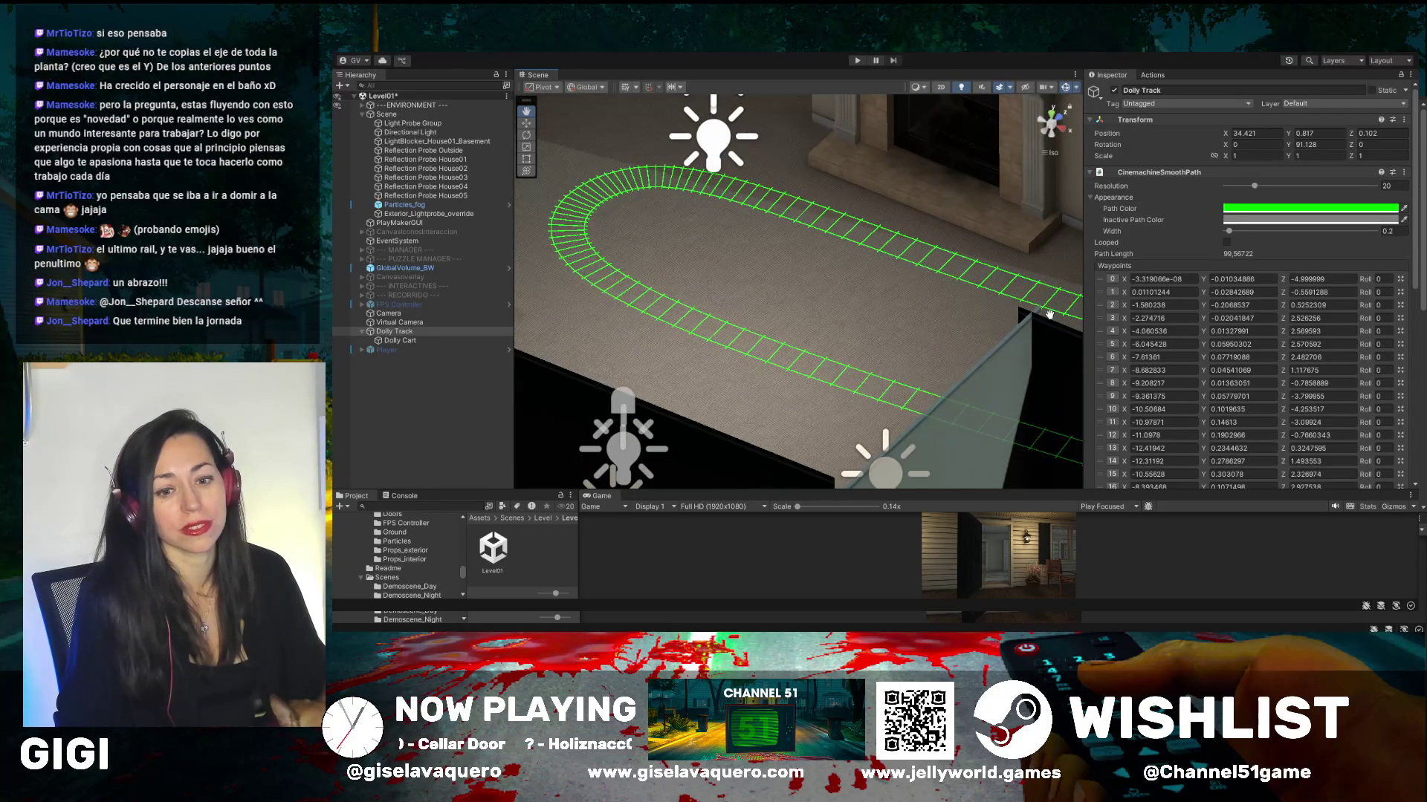
pyautogui.moveTo(914, 312)
pyautogui.mouseDown()
pyautogui.moveTo(1063, 283)
pyautogui.moveTo(1002, 287)
pyautogui.mouseUp()
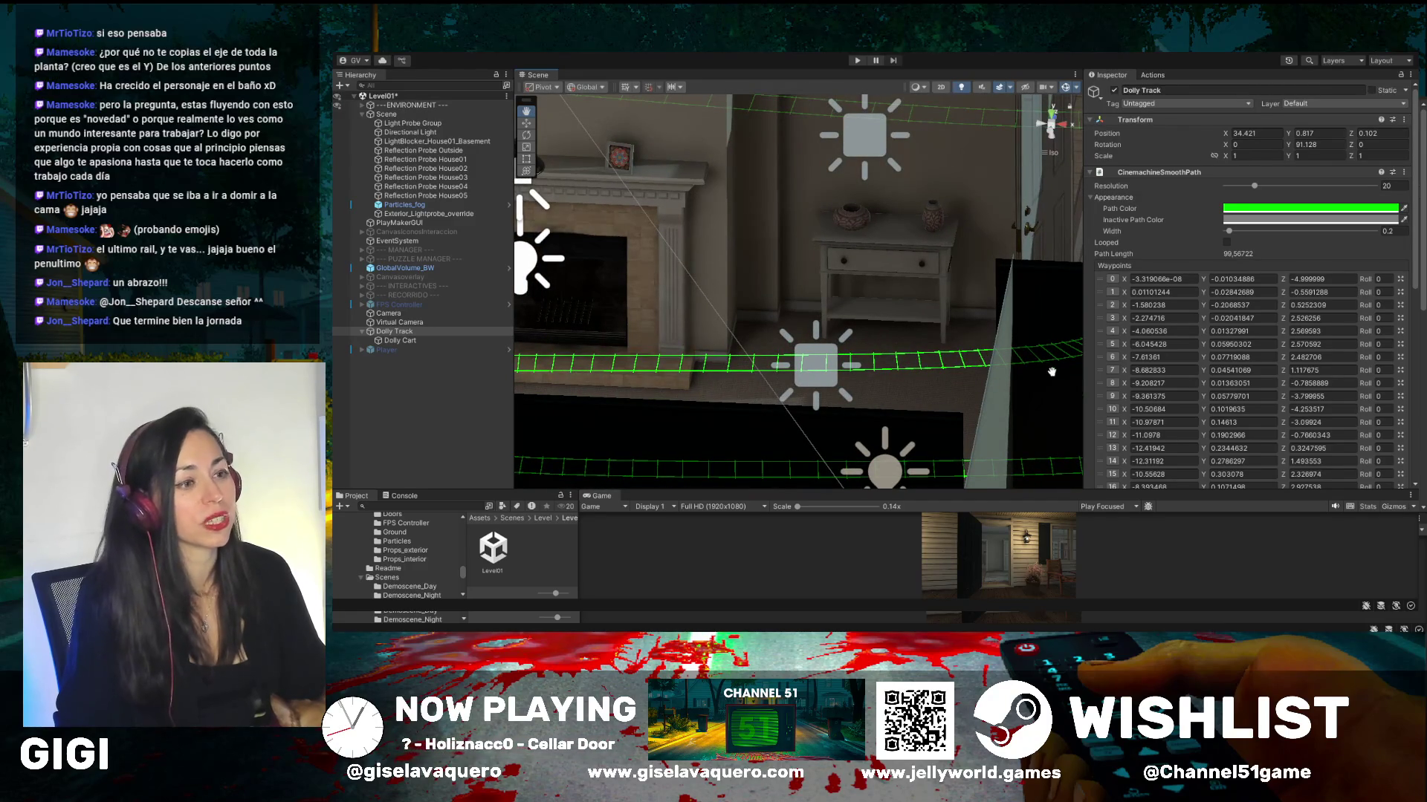
pyautogui.moveTo(982, 492); pyautogui.dragTo(1026, 90)
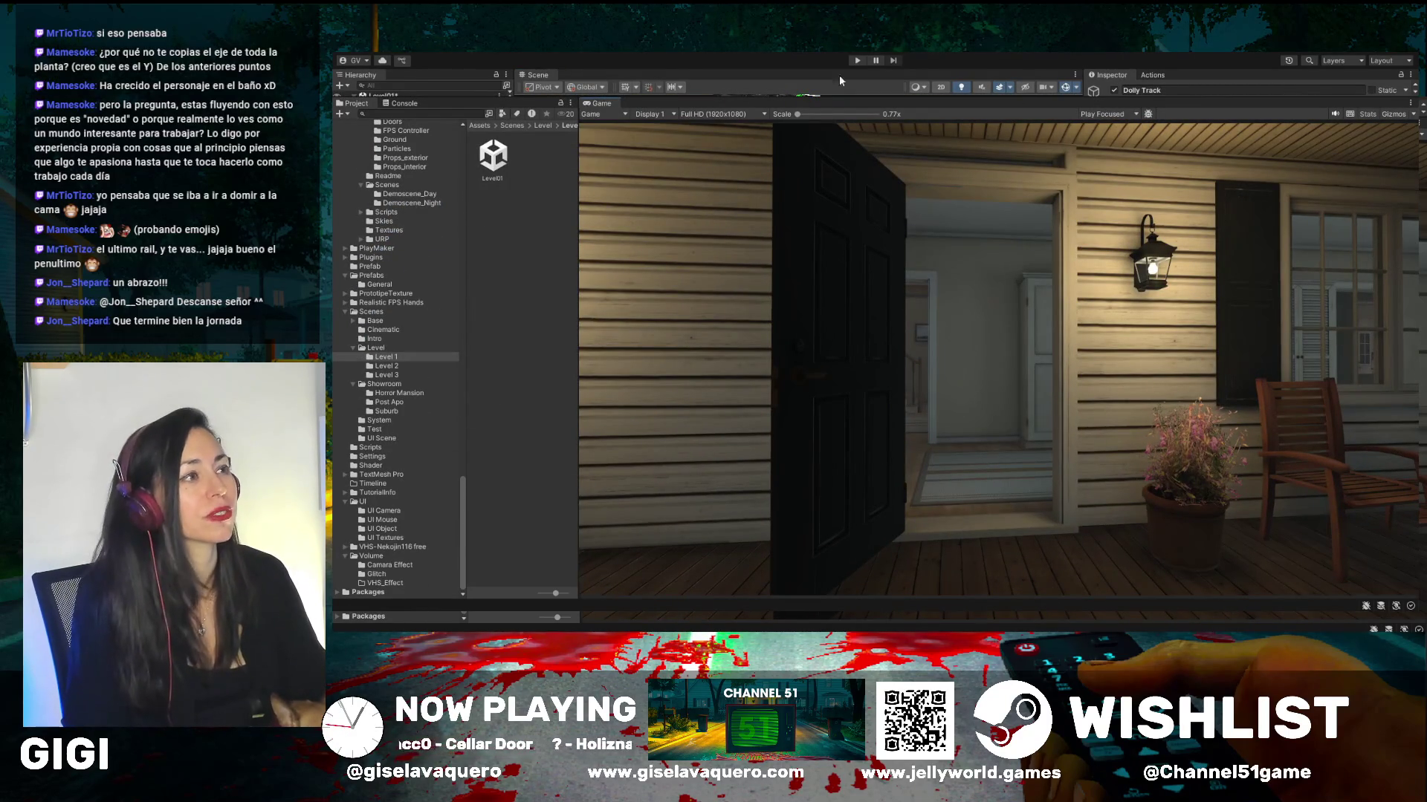
# - Start a Play mode preview of the dolly shot with the Virtual Camera's settings visible
pyautogui.click(857, 60)
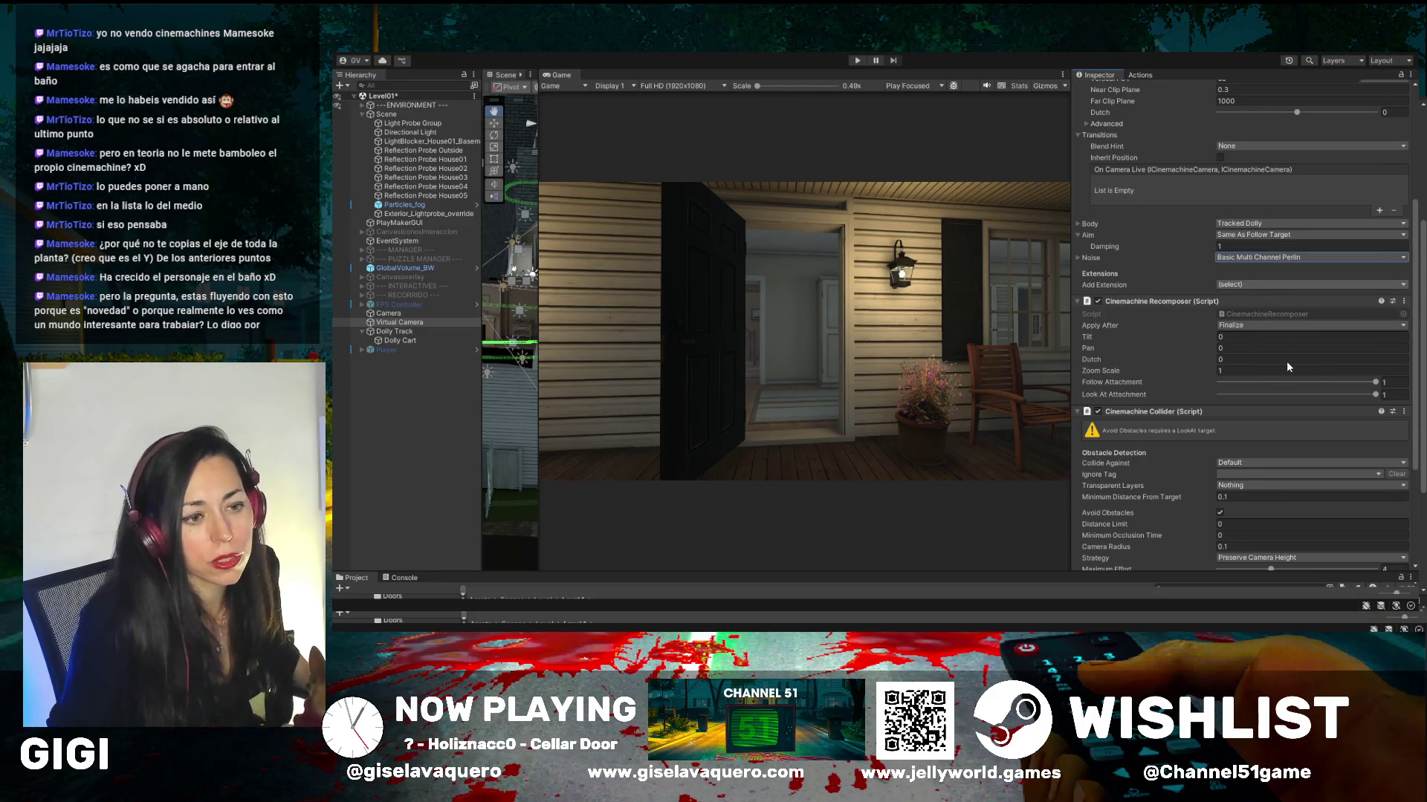
pyautogui.press('Tab')
pyautogui.click(854, 63)
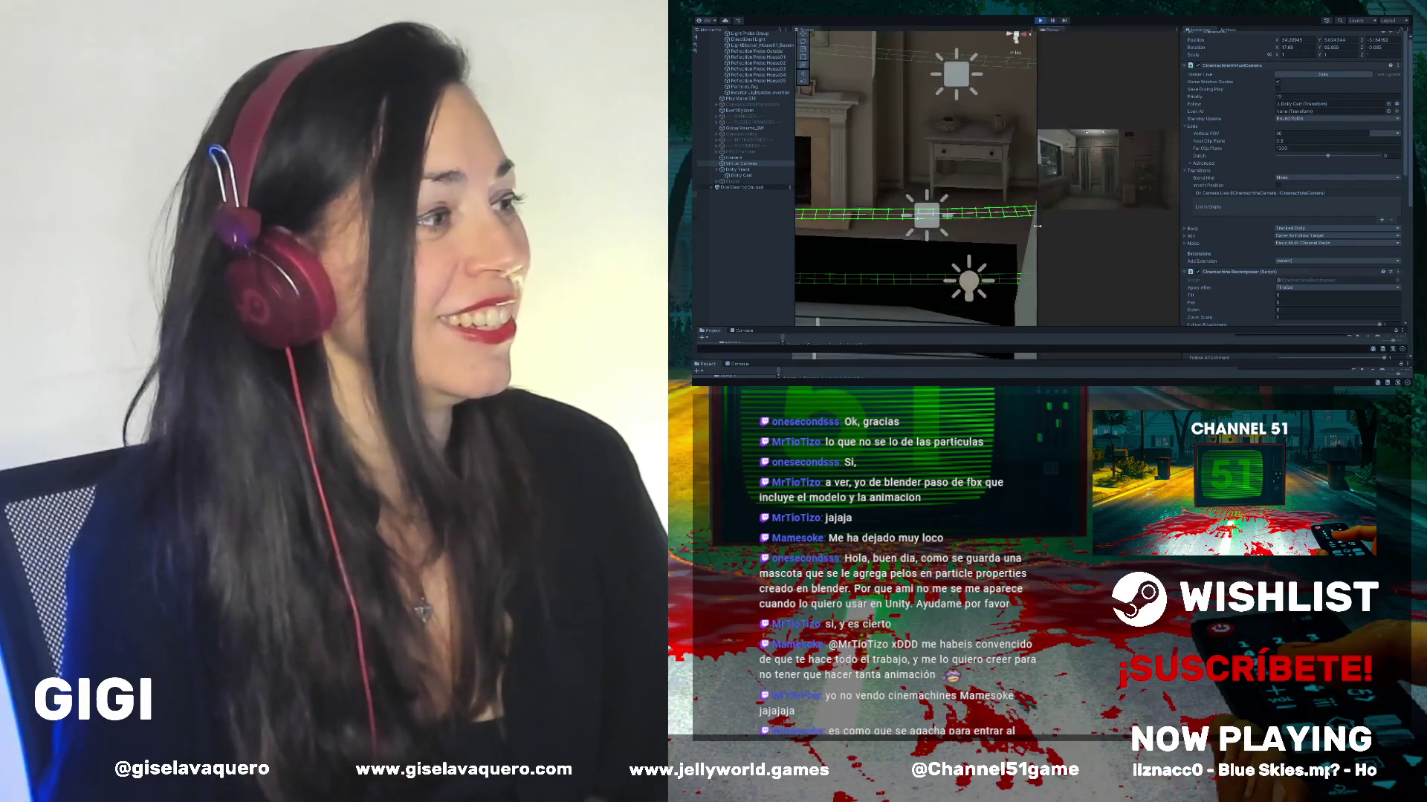
# - Restart the Play mode preview and watch the camera run through the house, then stop it
pyautogui.click(1039, 21)
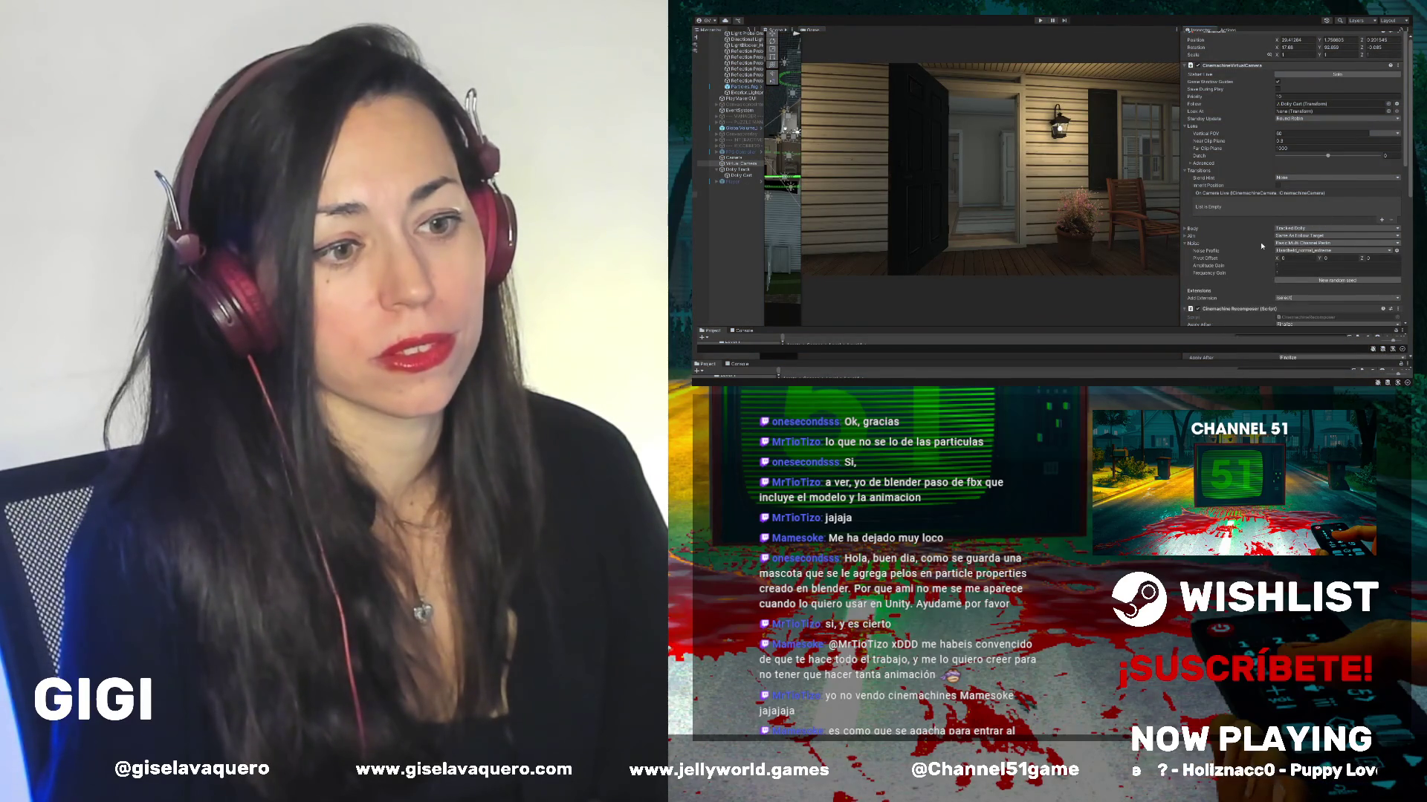
pyautogui.click(1261, 245)
pyautogui.click(1292, 245)
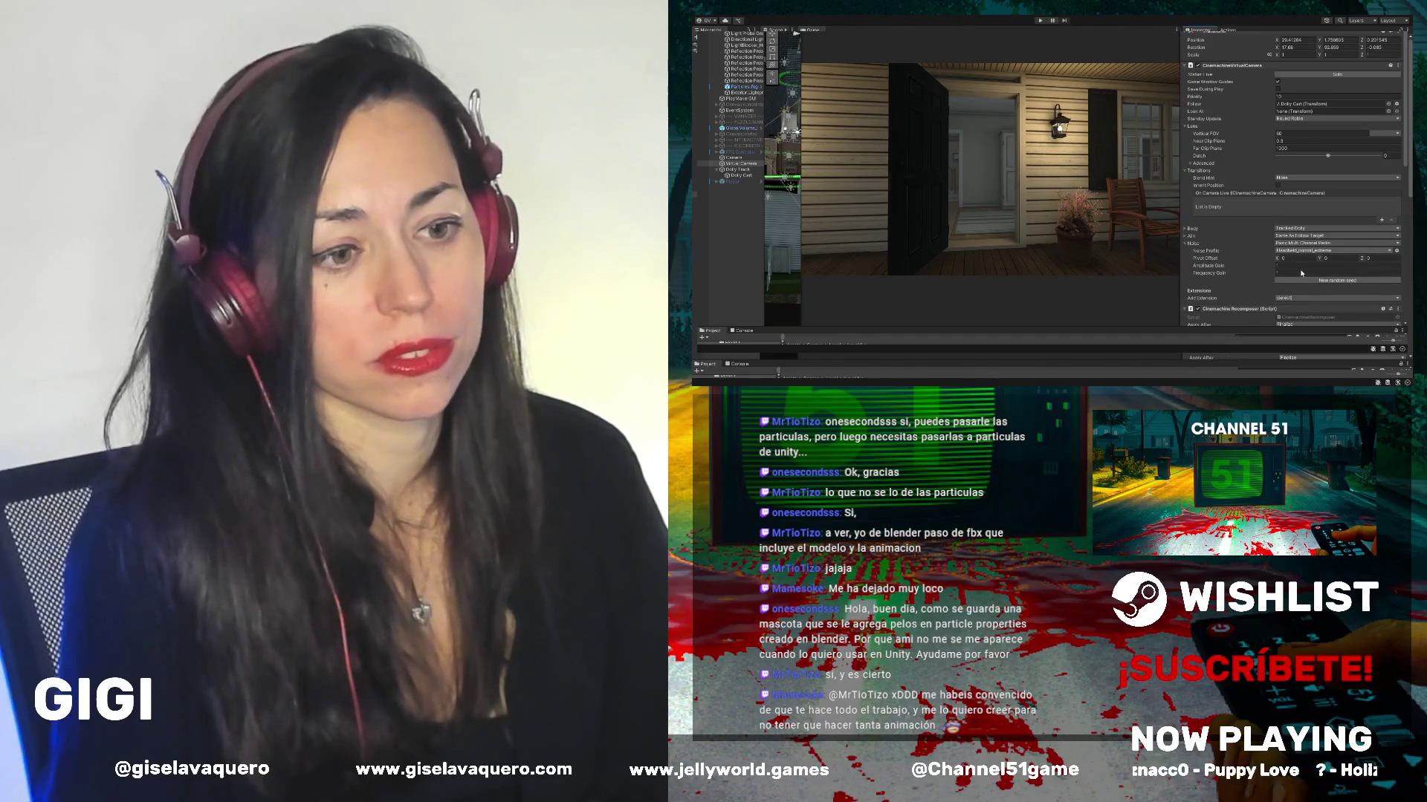
pyautogui.click(1041, 20)
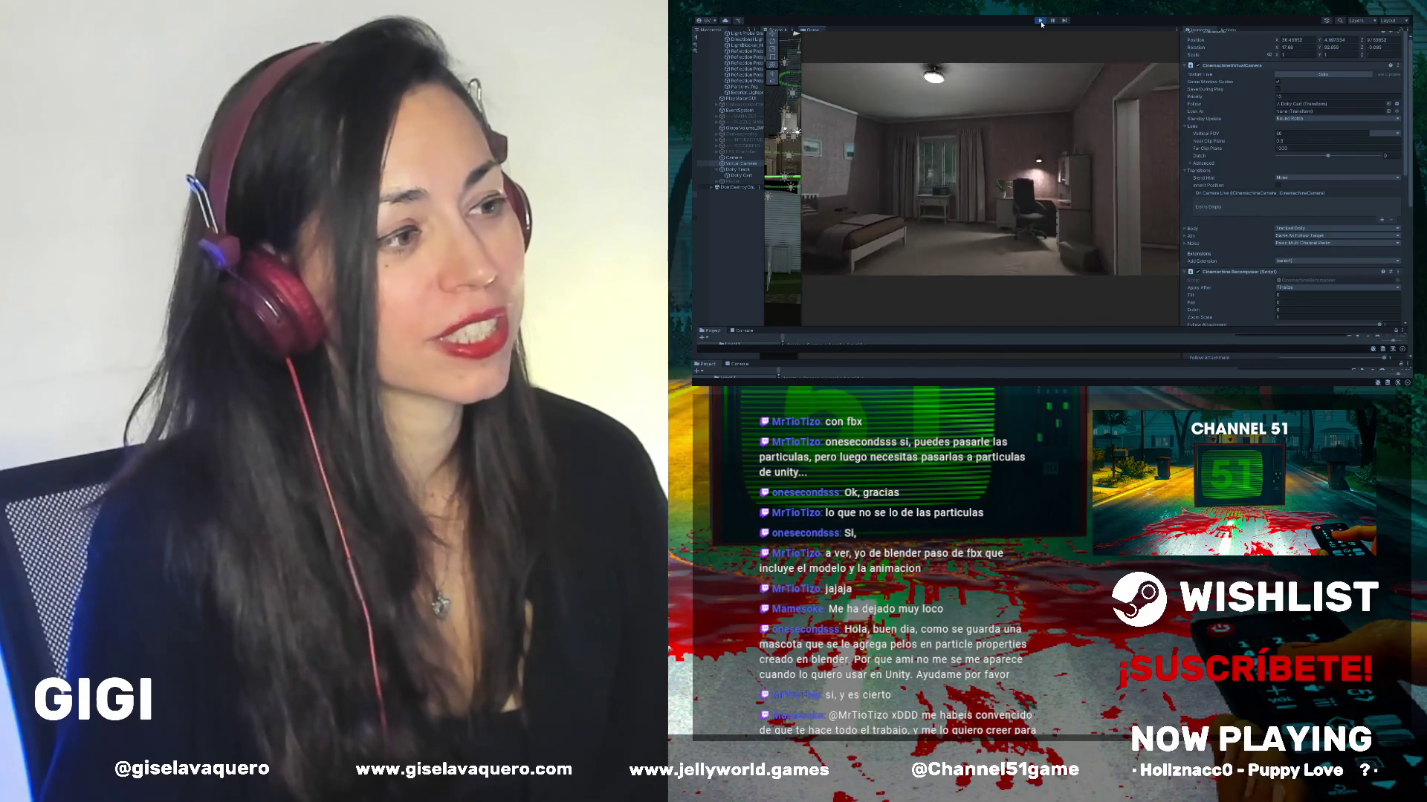
pyautogui.click(1040, 21)
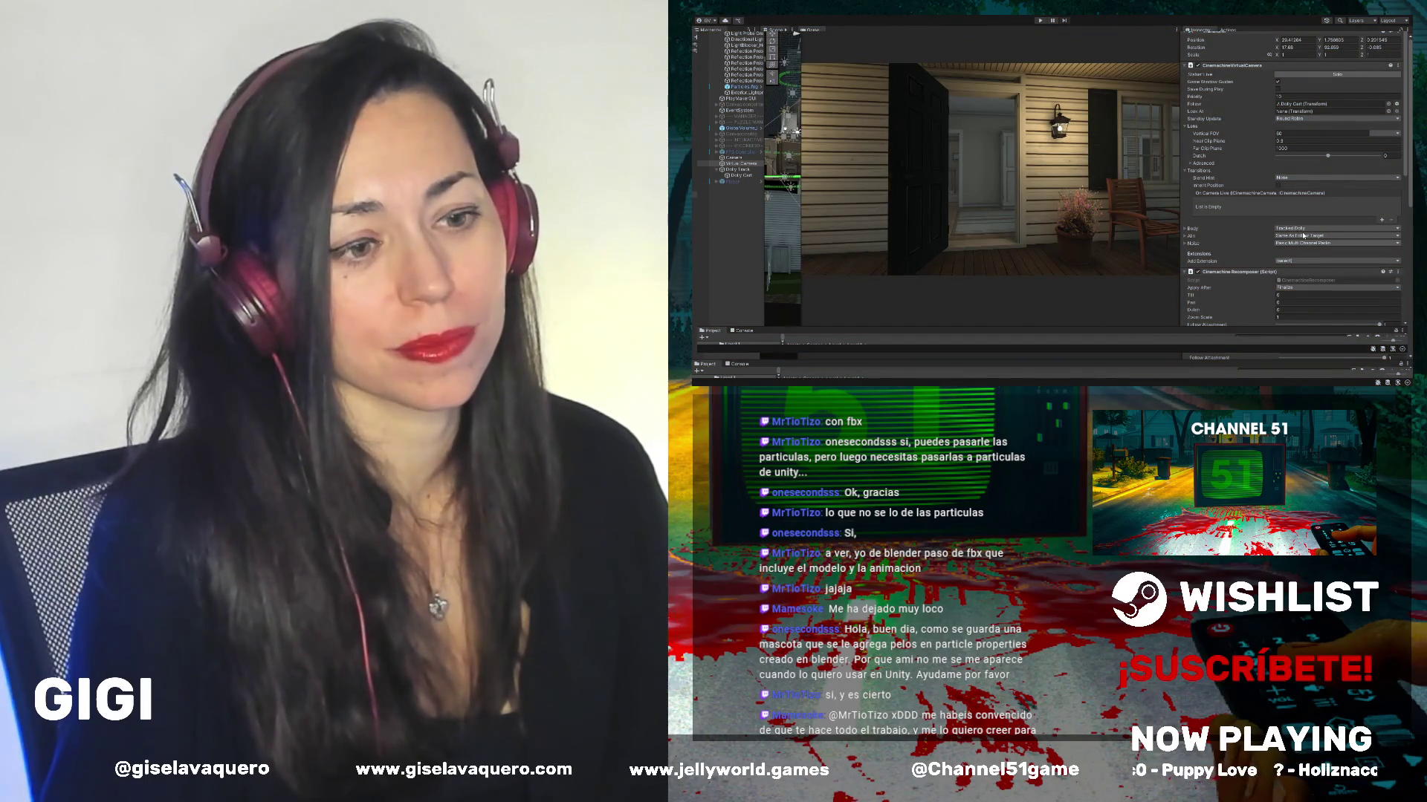
# - Inspect the Tracked Dolly body settings, then check the Aim damping setting
pyautogui.click(1256, 229)
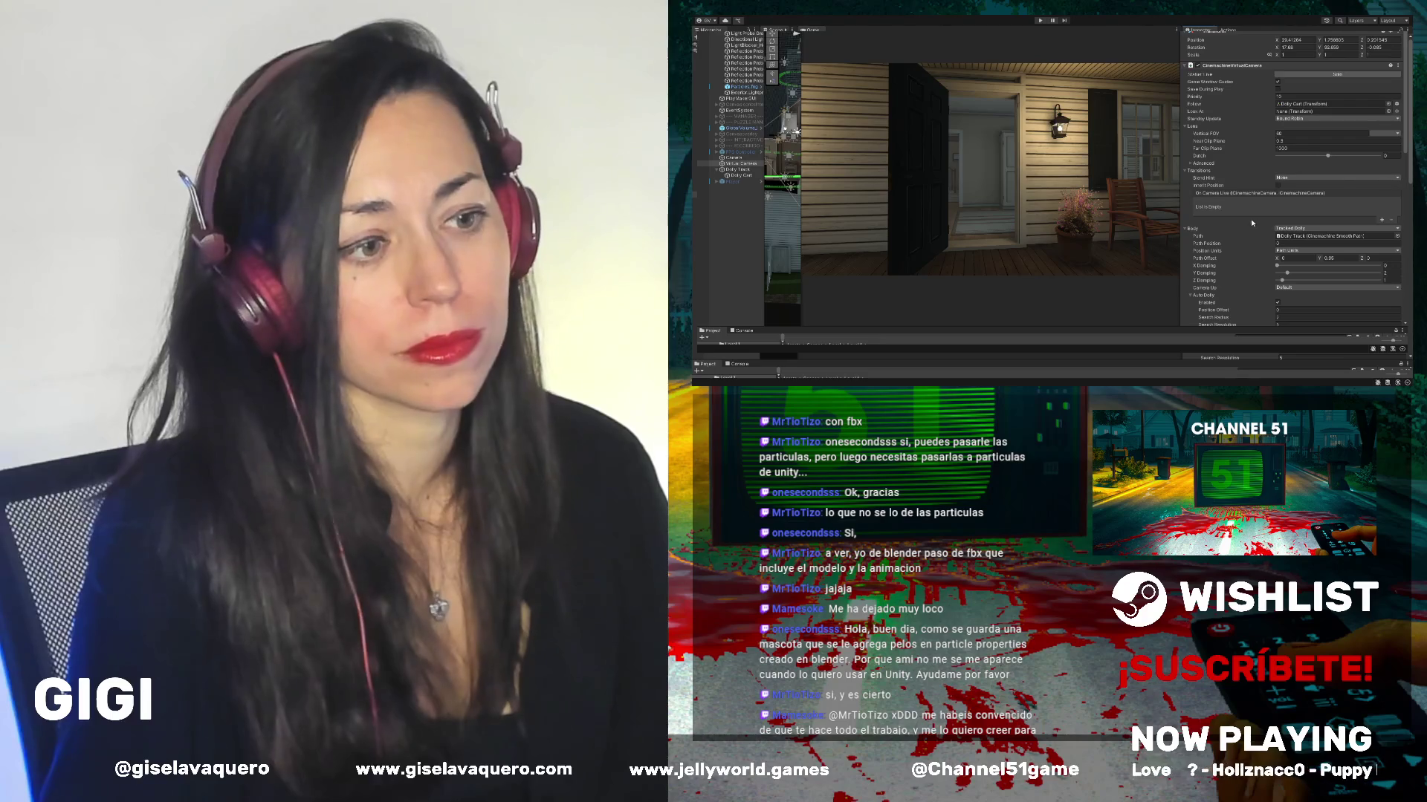
pyautogui.click(1185, 229)
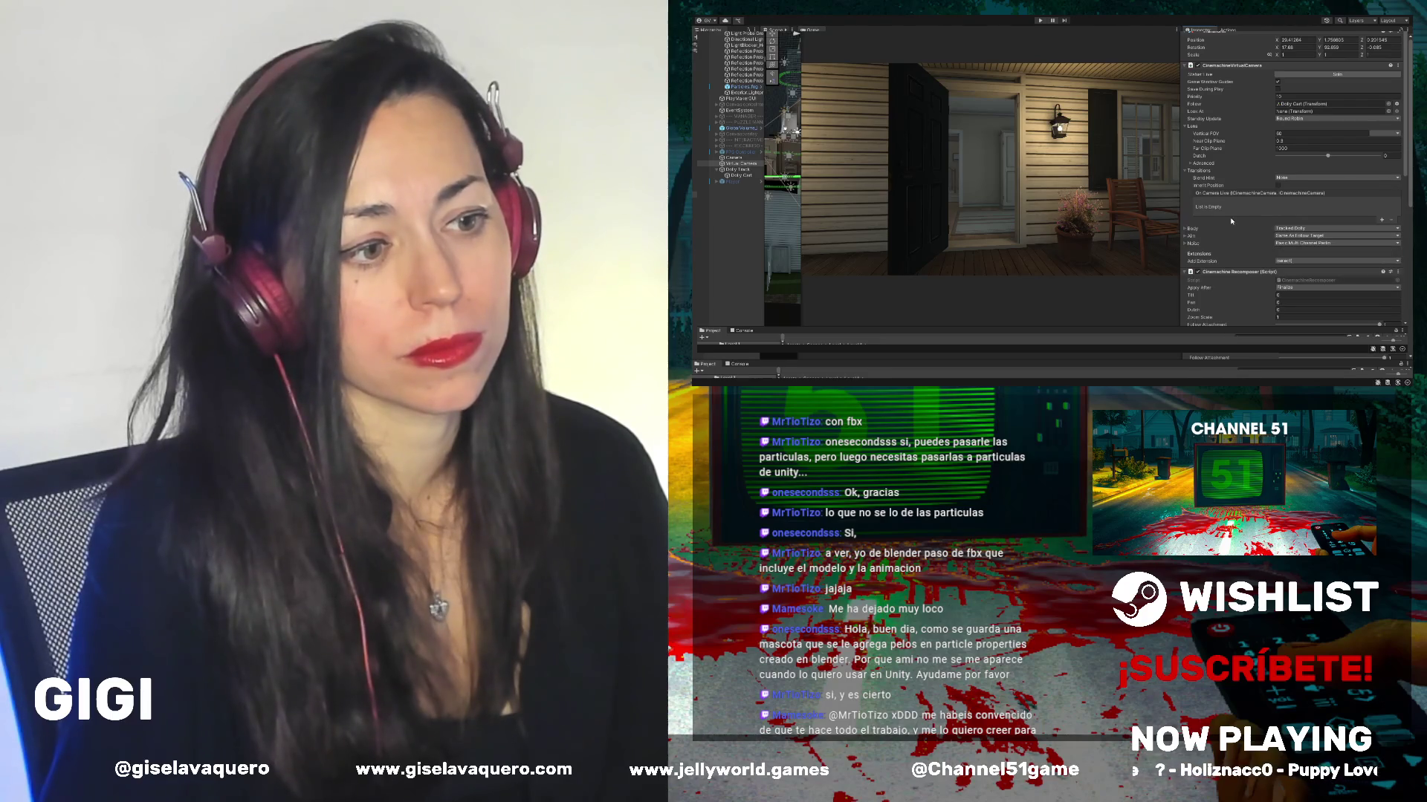
pyautogui.click(1187, 236)
pyautogui.scroll(-2, 1270, 230)
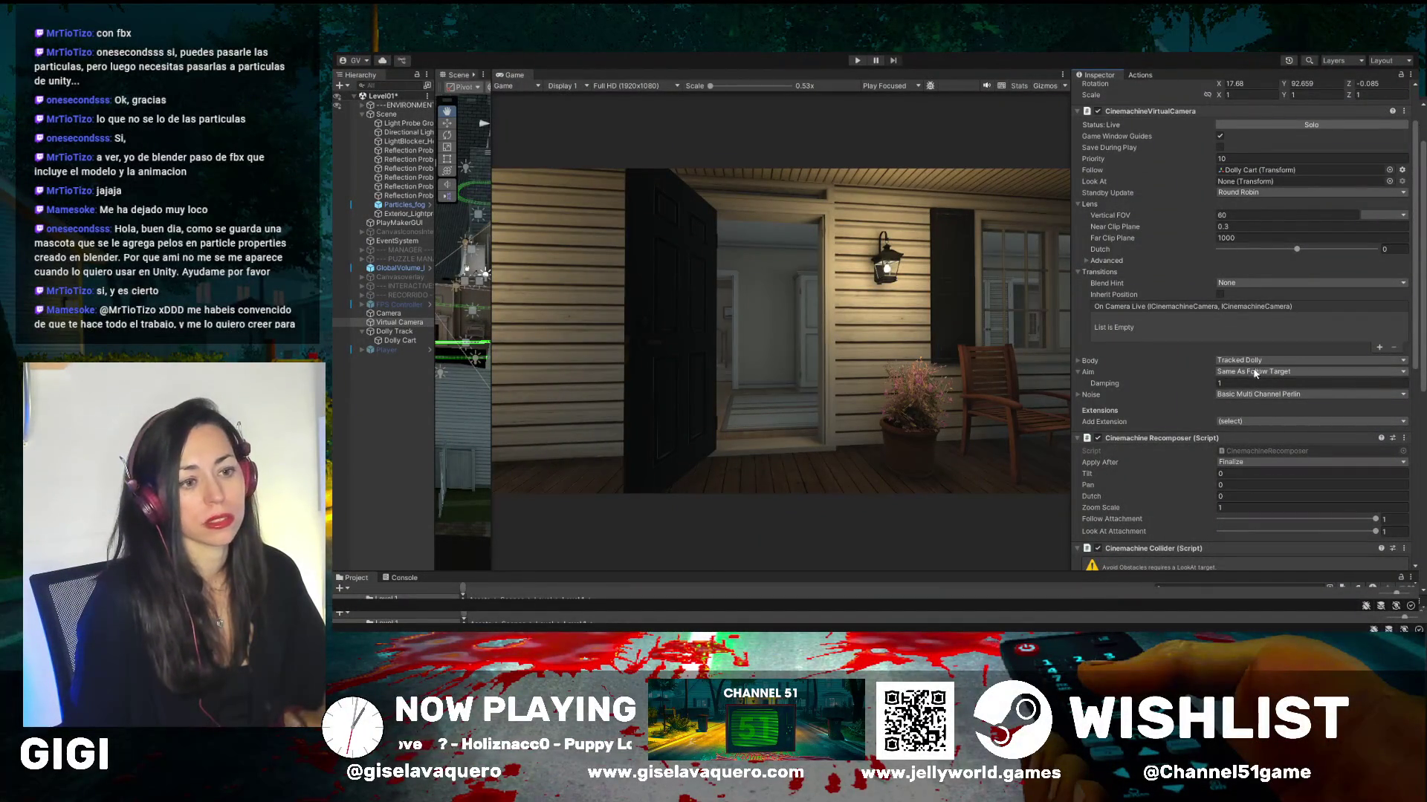
# - Change the Noise Profile to 6D Wobble and preview the wobbling shot in Play mode
pyautogui.click(1188, 372)
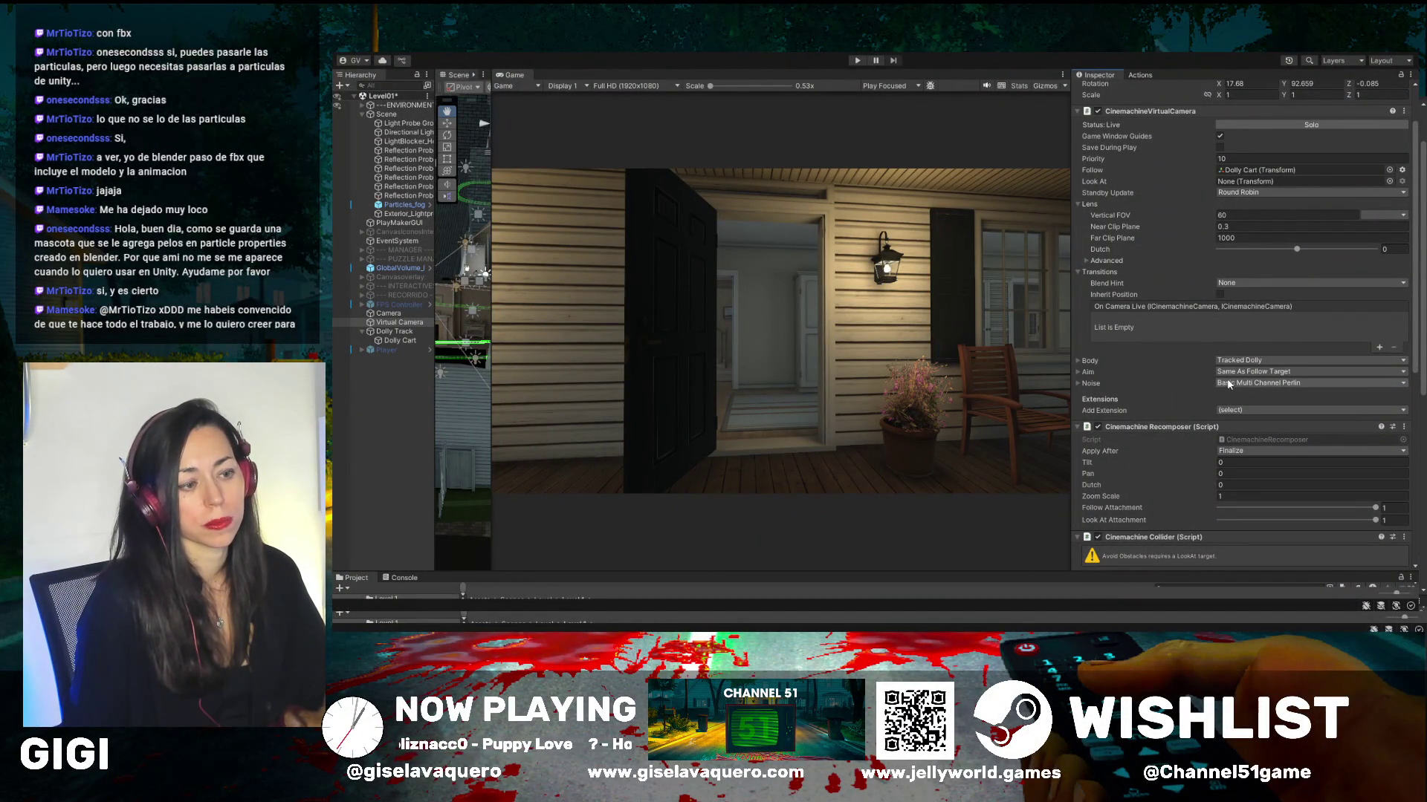
pyautogui.click(1077, 384)
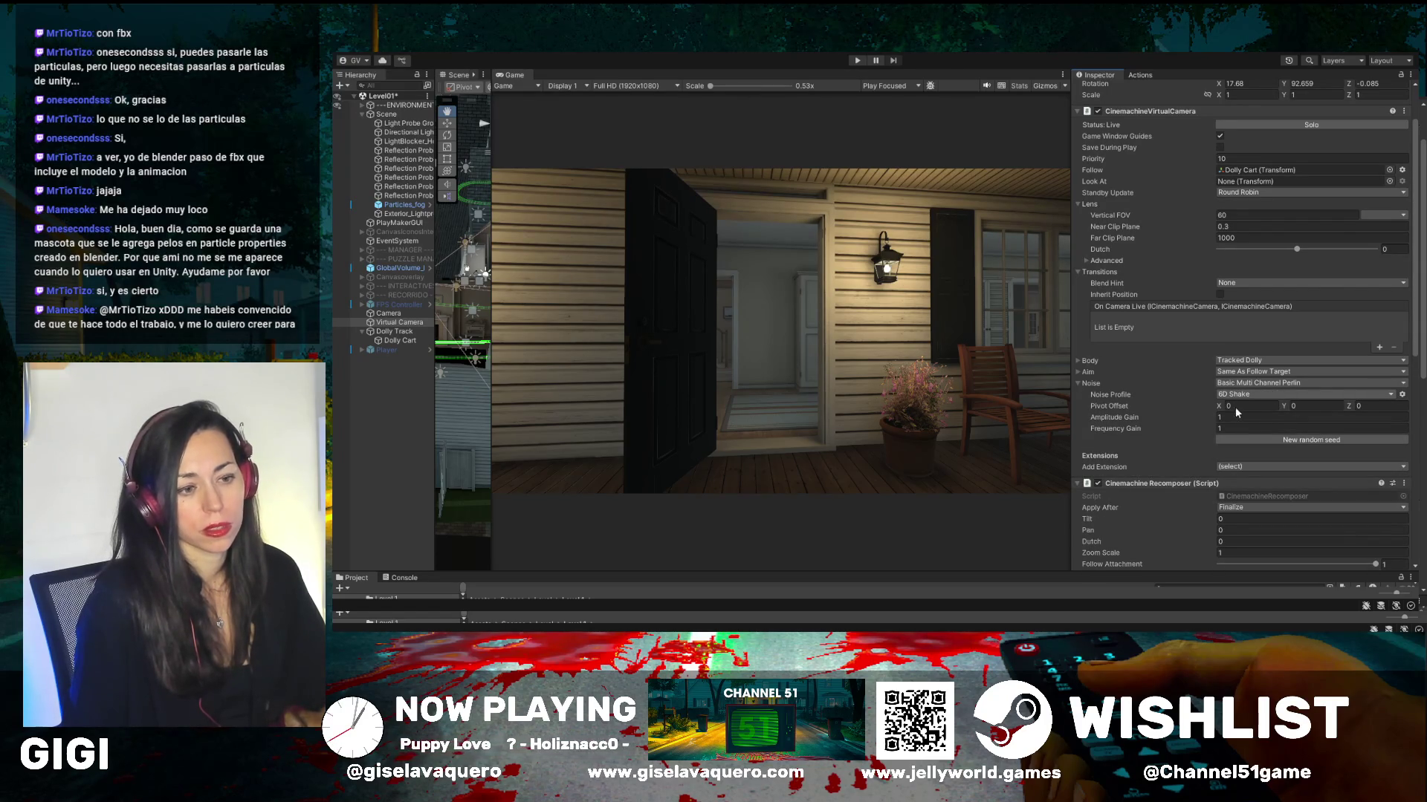
pyautogui.press('Down')
pyautogui.click(857, 60)
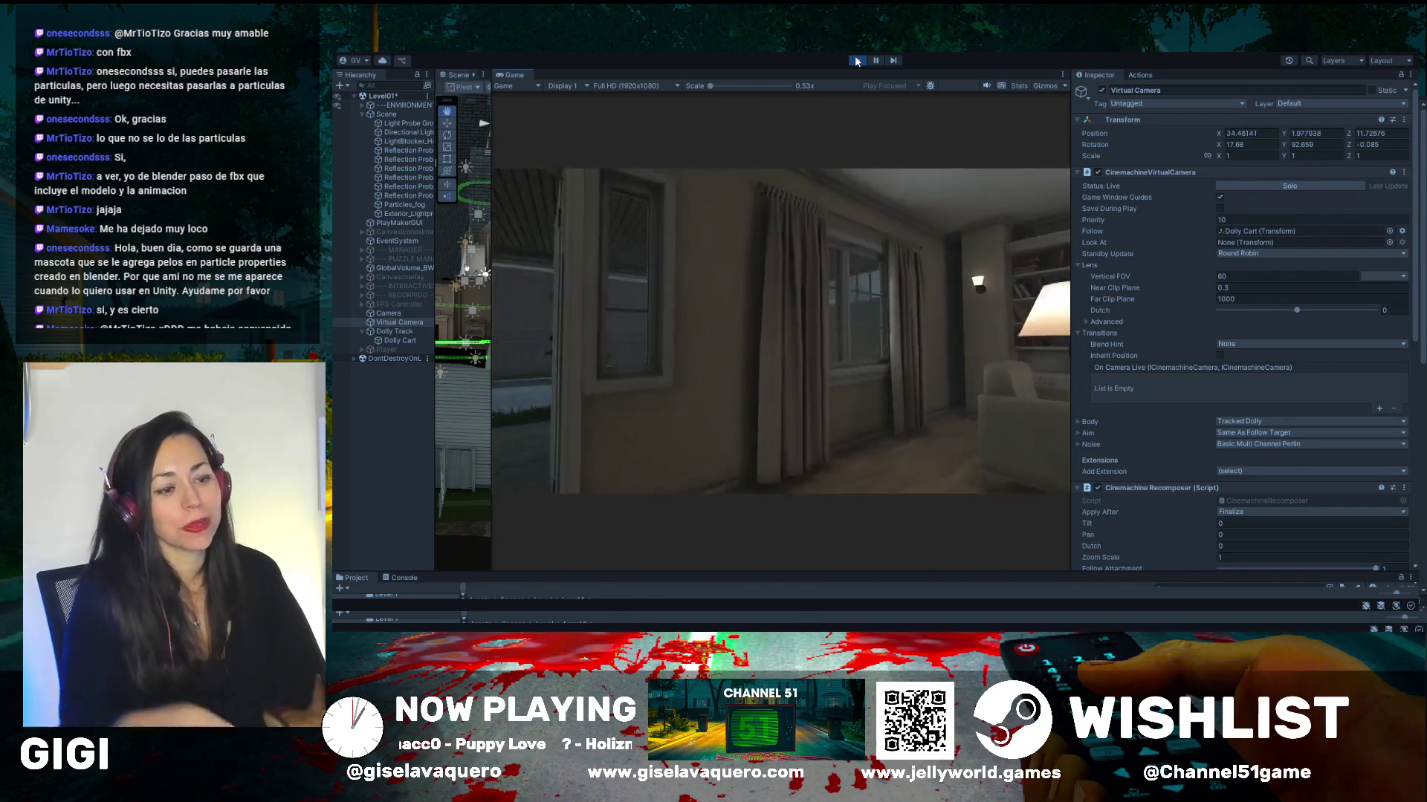
pyautogui.scroll(-5, 1242, 455)
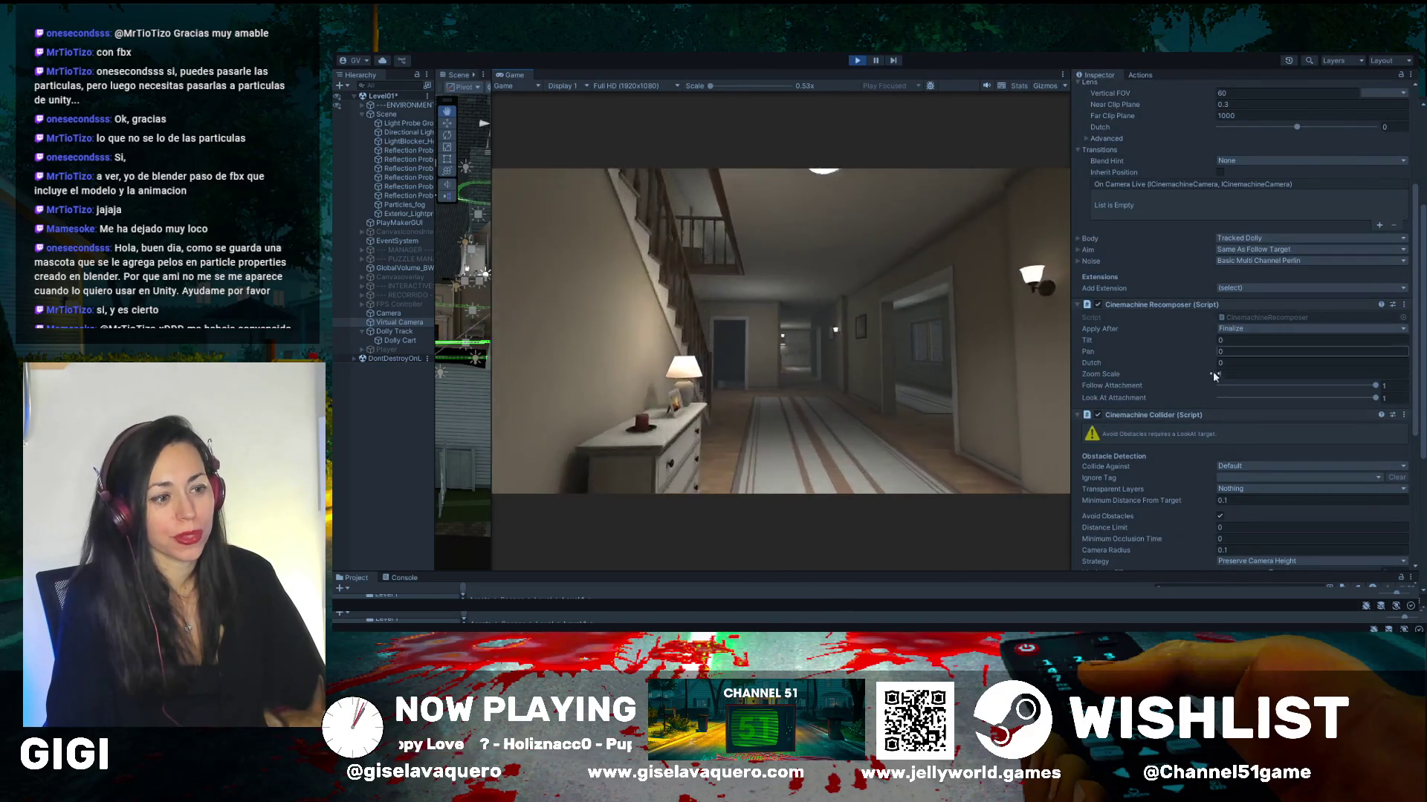
pyautogui.scroll(-3, 1214, 408)
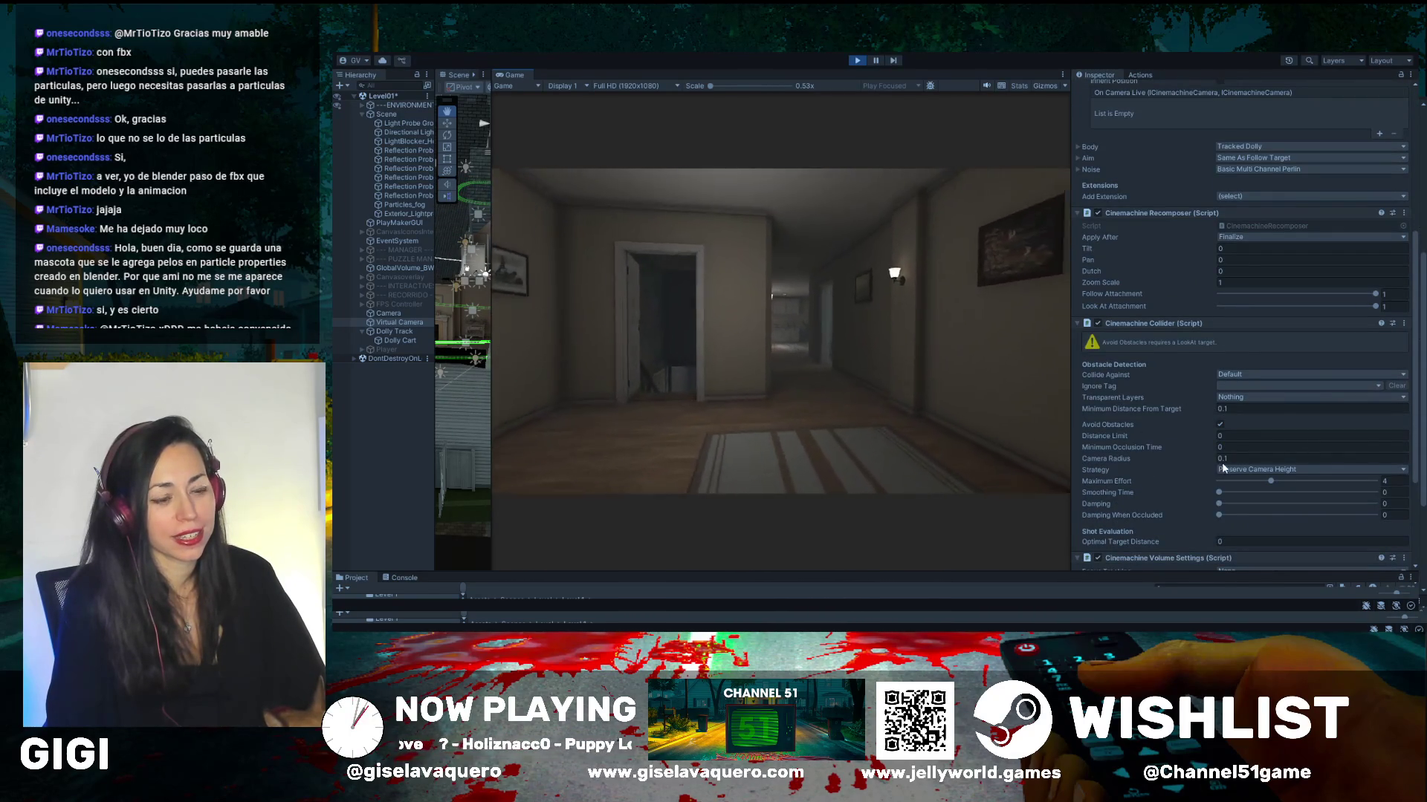
pyautogui.scroll(-3, 1228, 453)
pyautogui.scroll(-1, 1240, 444)
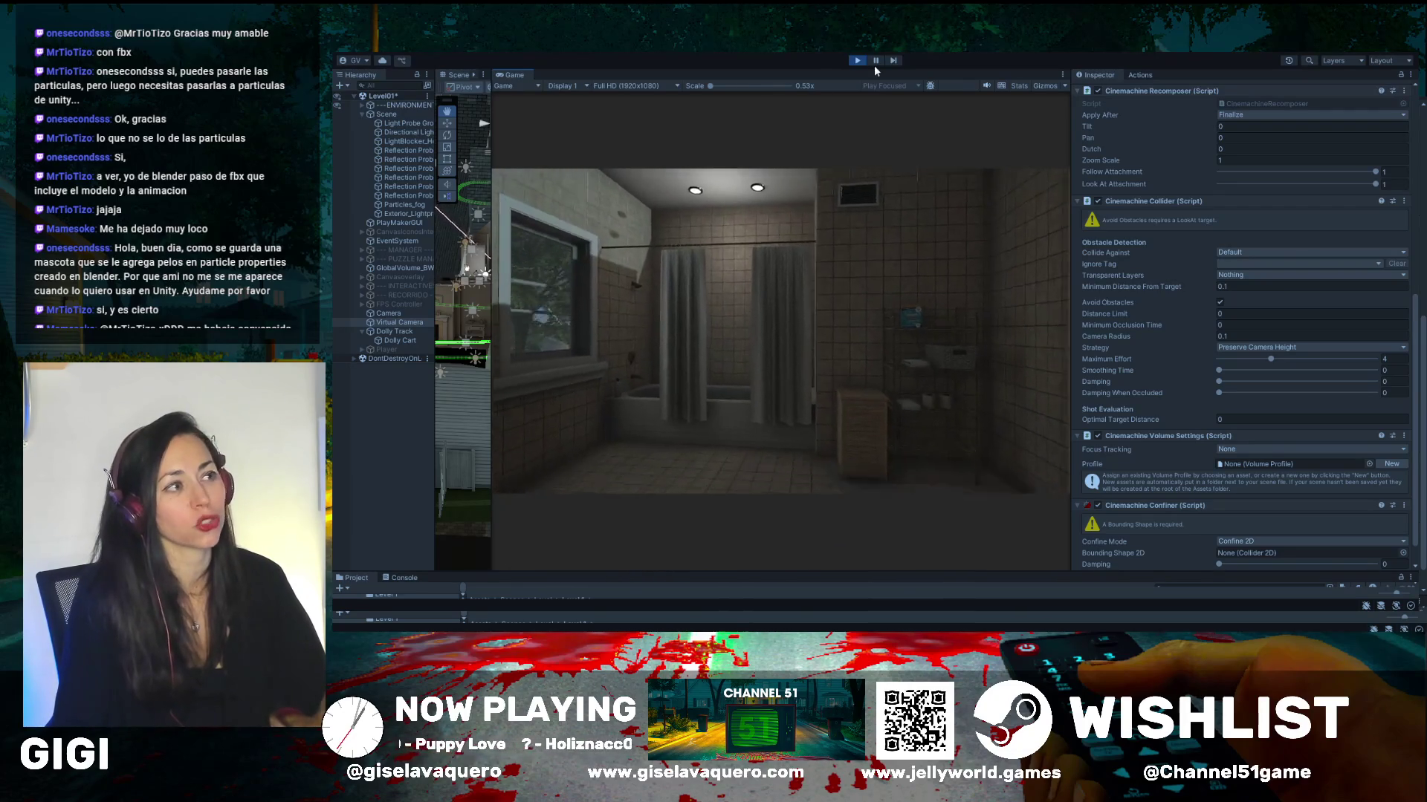
# - Stop the preview and widen the Scene view beside the Game view
pyautogui.click(858, 60)
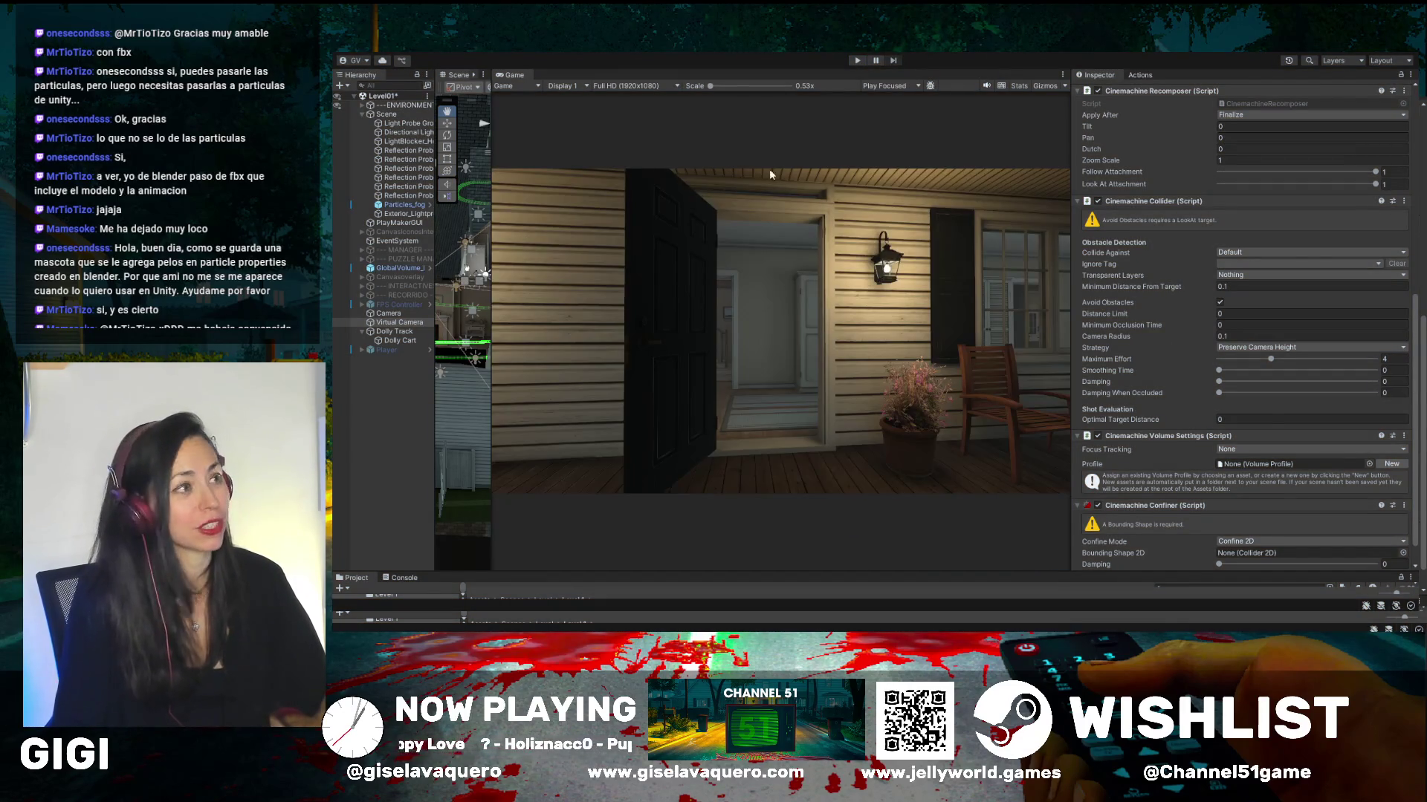
pyautogui.scroll(-1, 1246, 423)
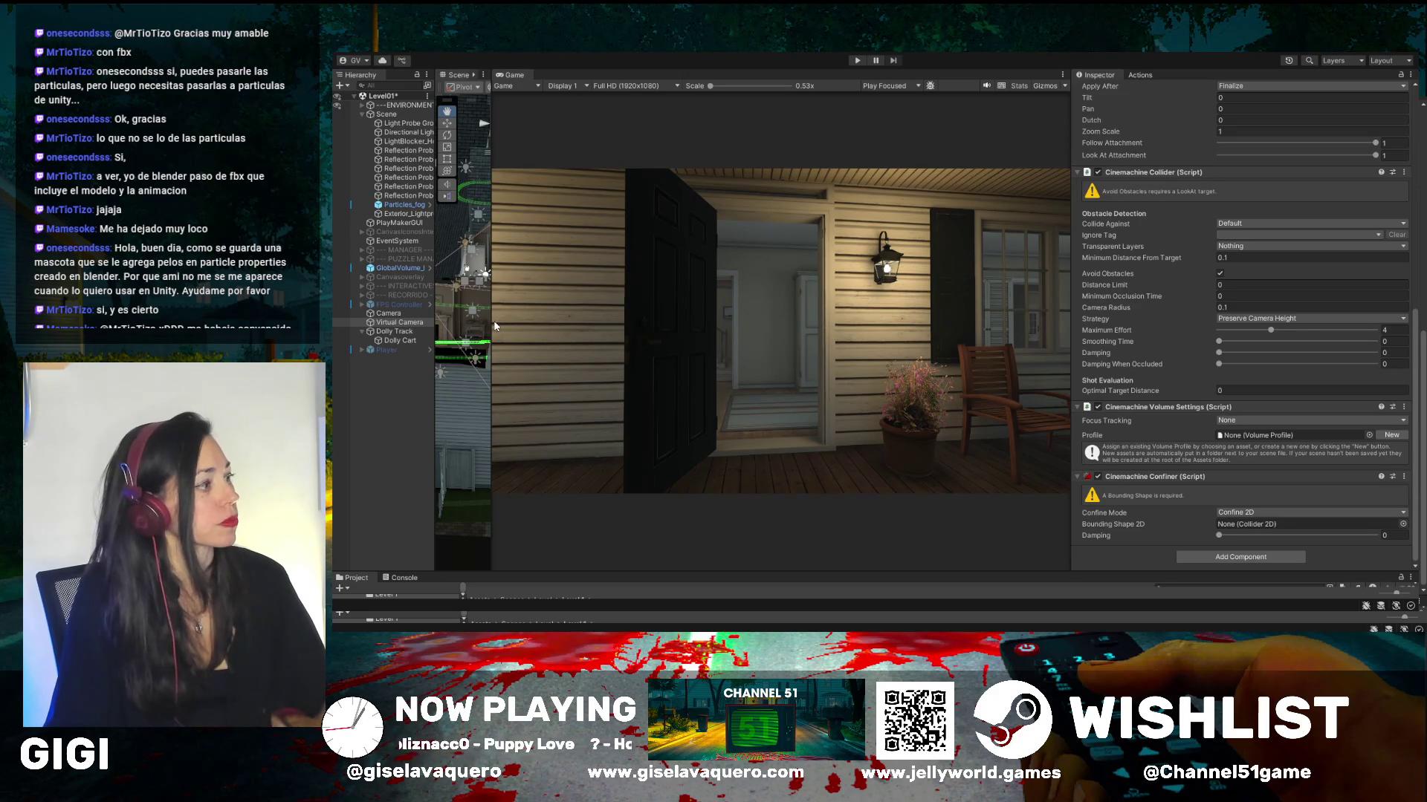
pyautogui.moveTo(492, 325); pyautogui.dragTo(688, 321)
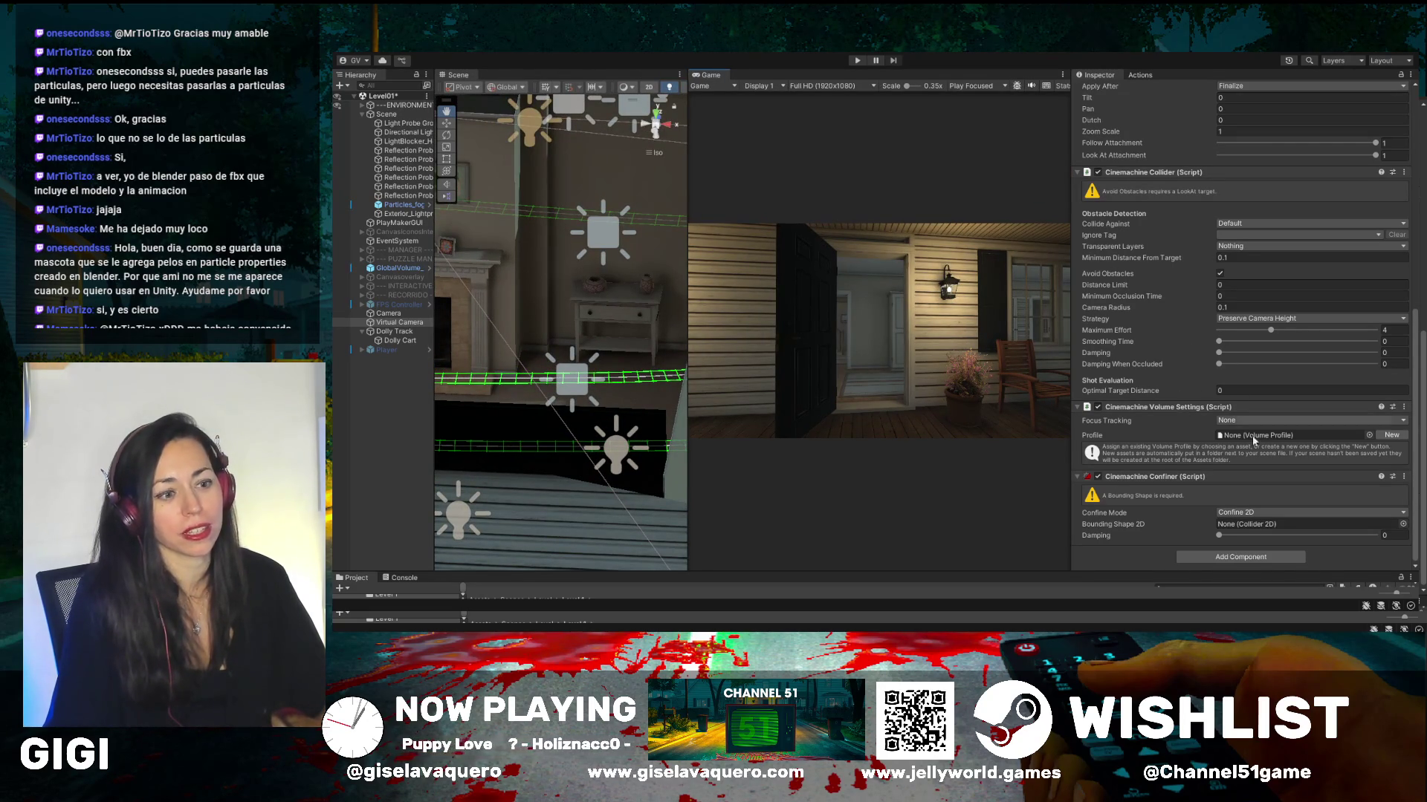
pyautogui.scroll(2, 1141, 419)
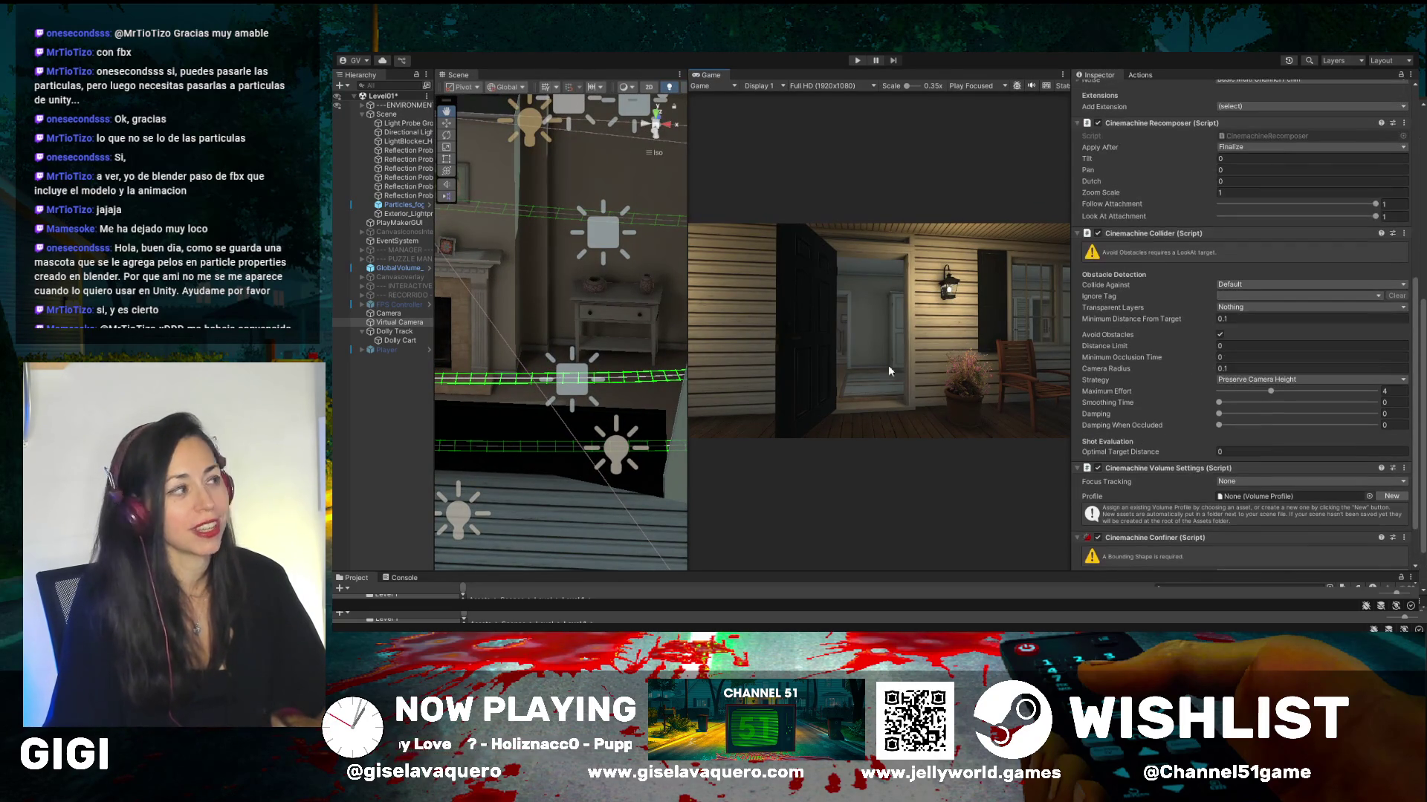
# - Select the Virtual Camera and set its Noise profile to Handheld_tele_strong
pyautogui.click(403, 341)
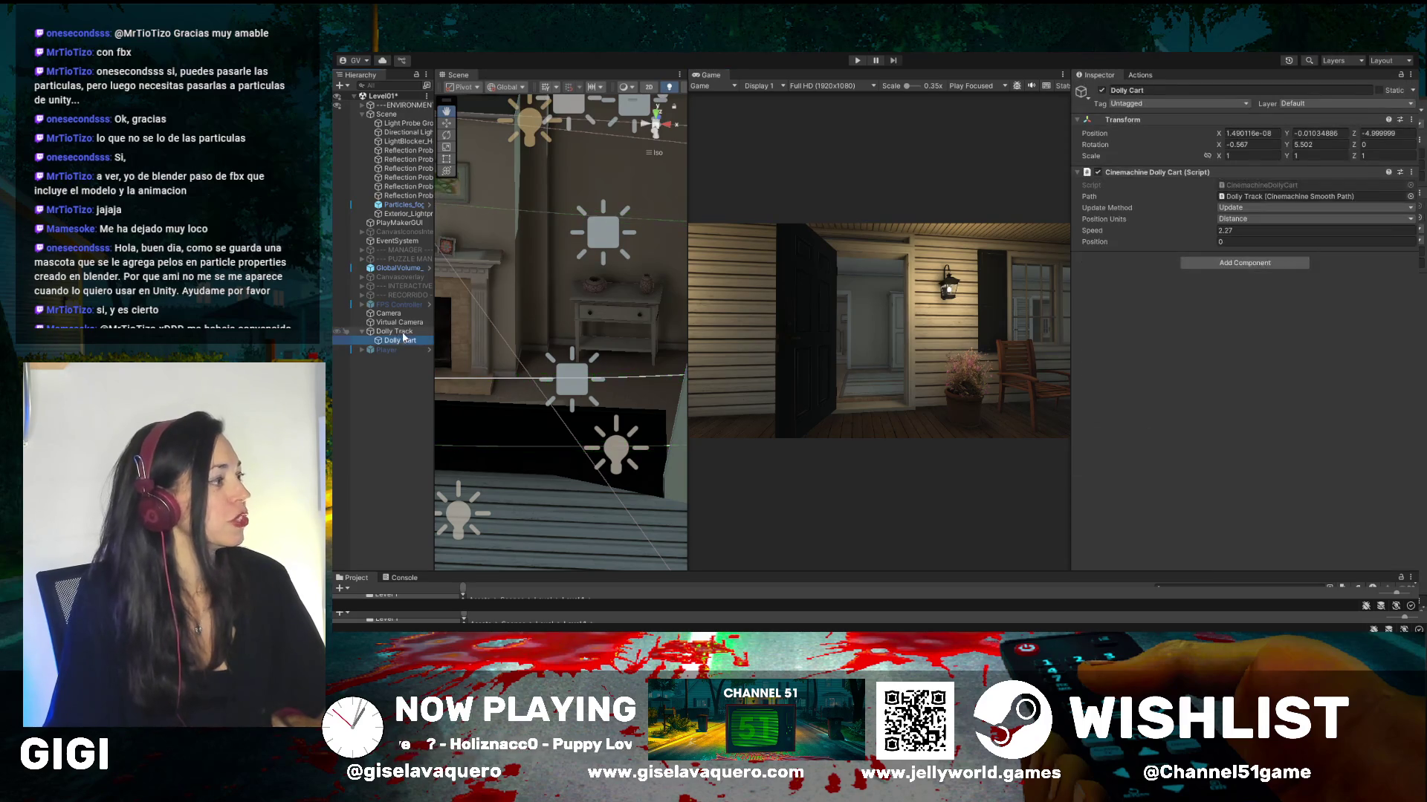
pyautogui.click(406, 331)
pyautogui.click(410, 324)
pyautogui.scroll(-3, 1277, 338)
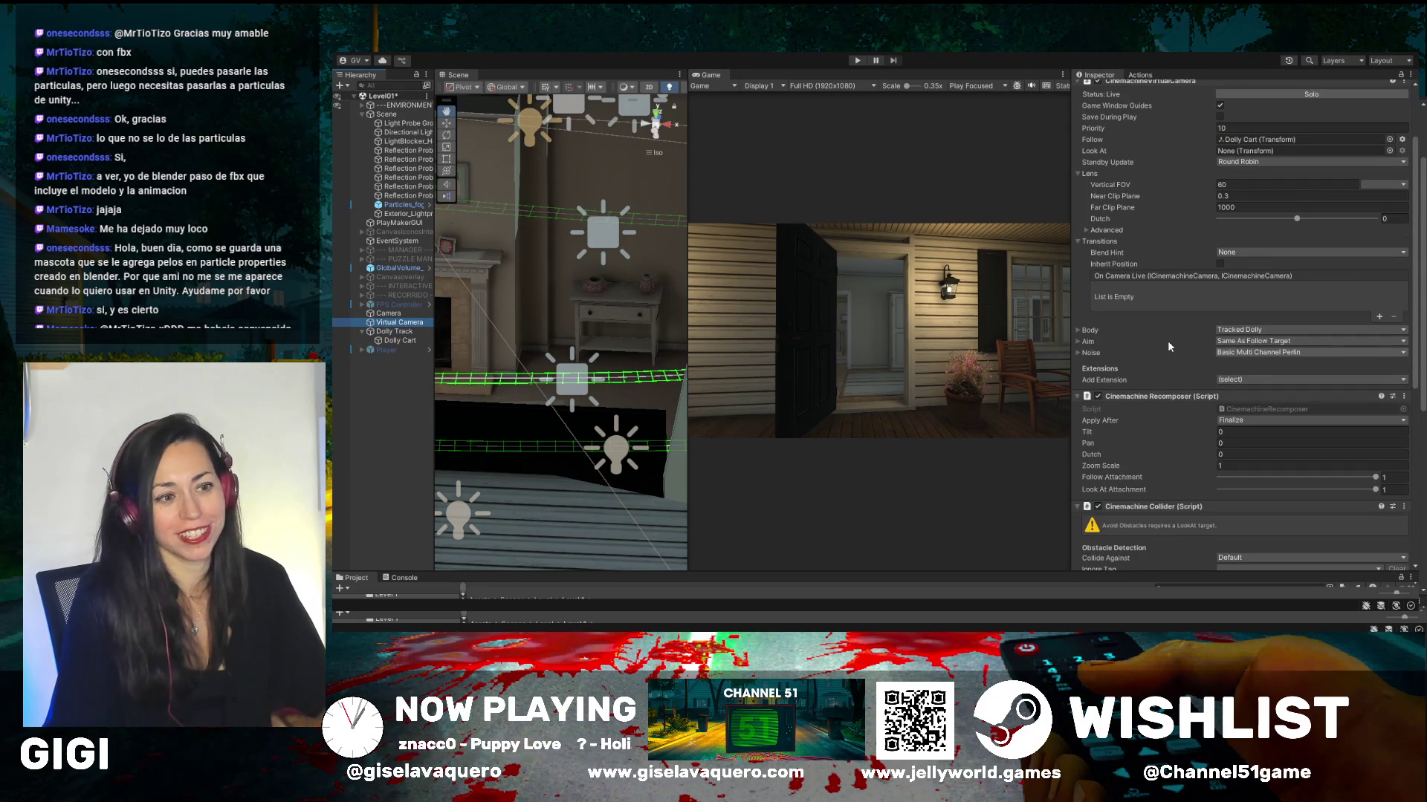
pyautogui.click(1168, 342)
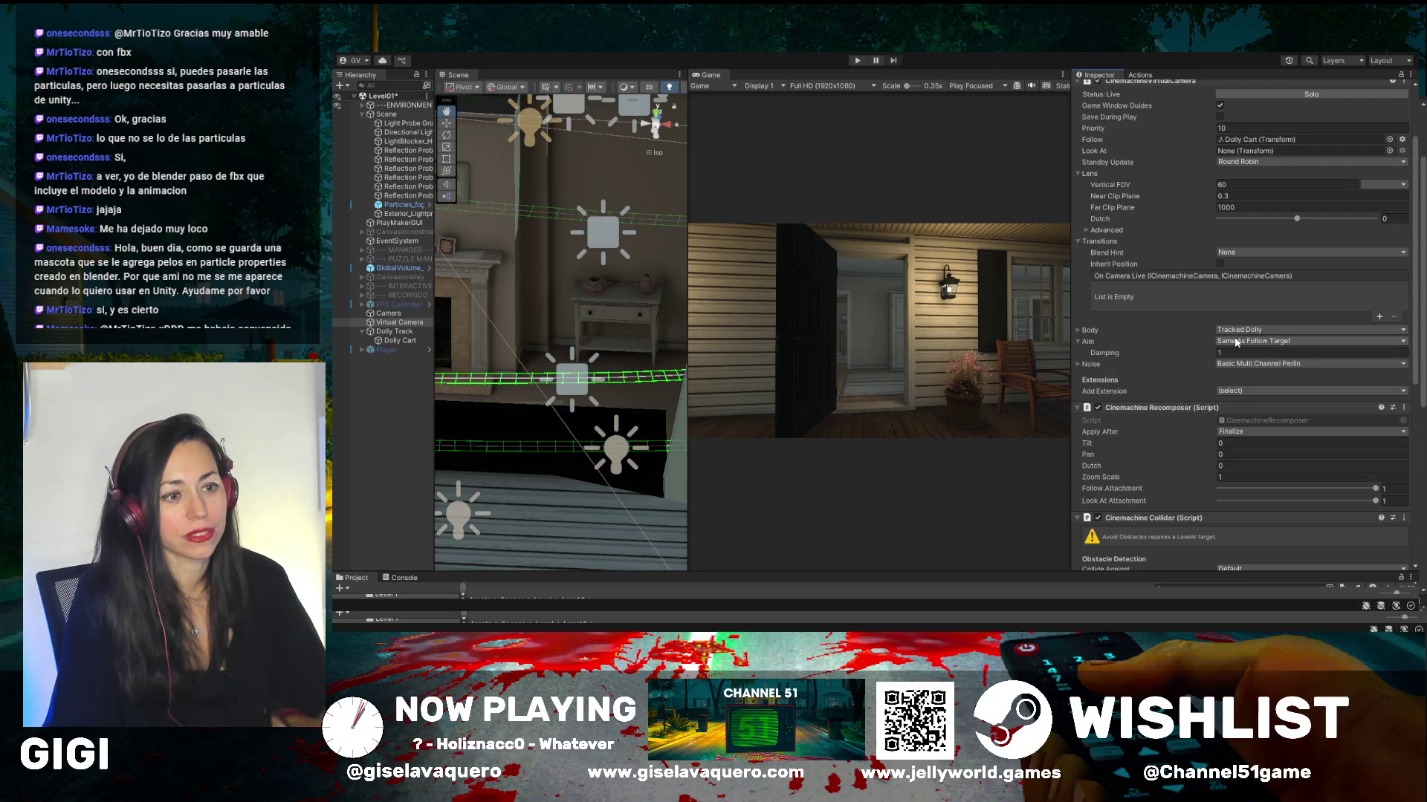
pyautogui.click(1177, 342)
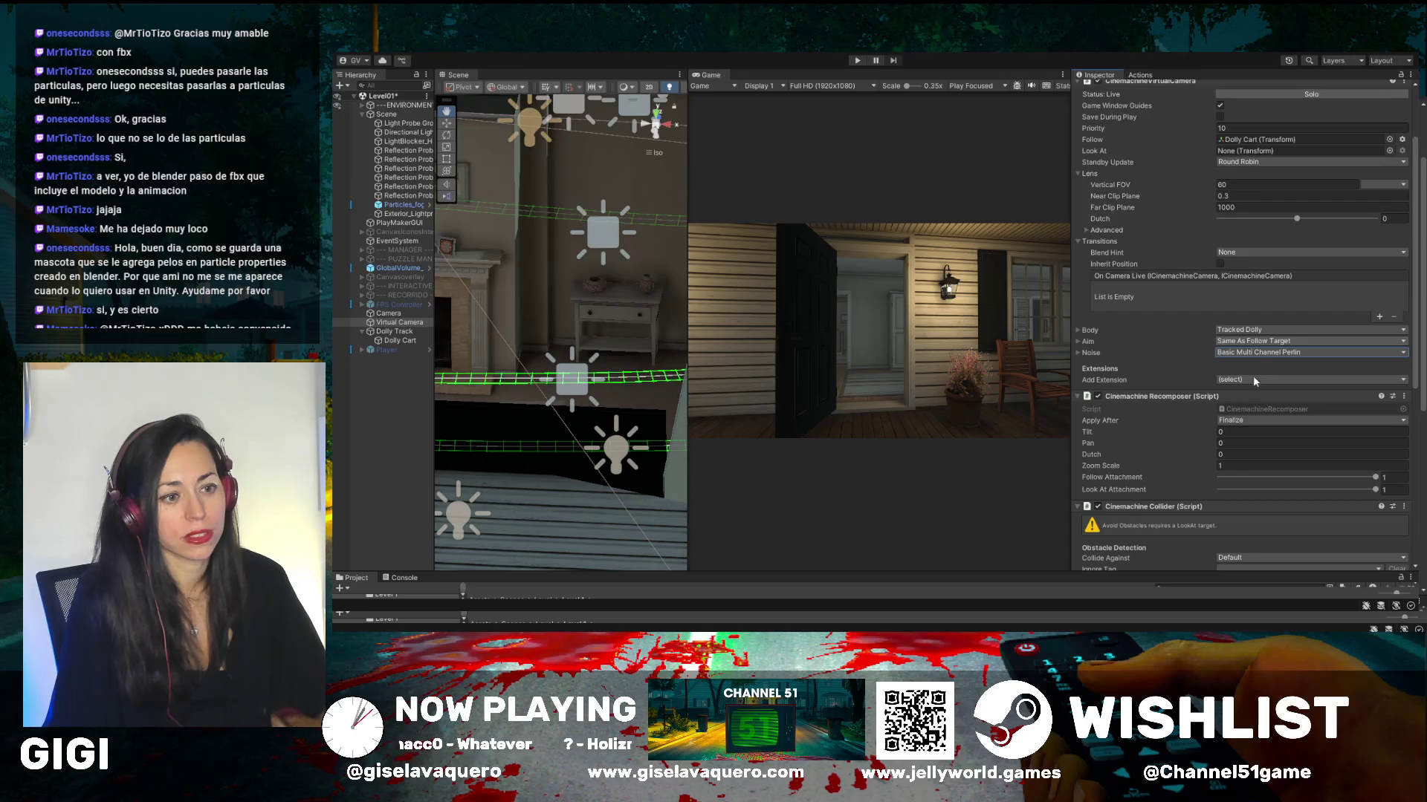
pyautogui.click(1078, 353)
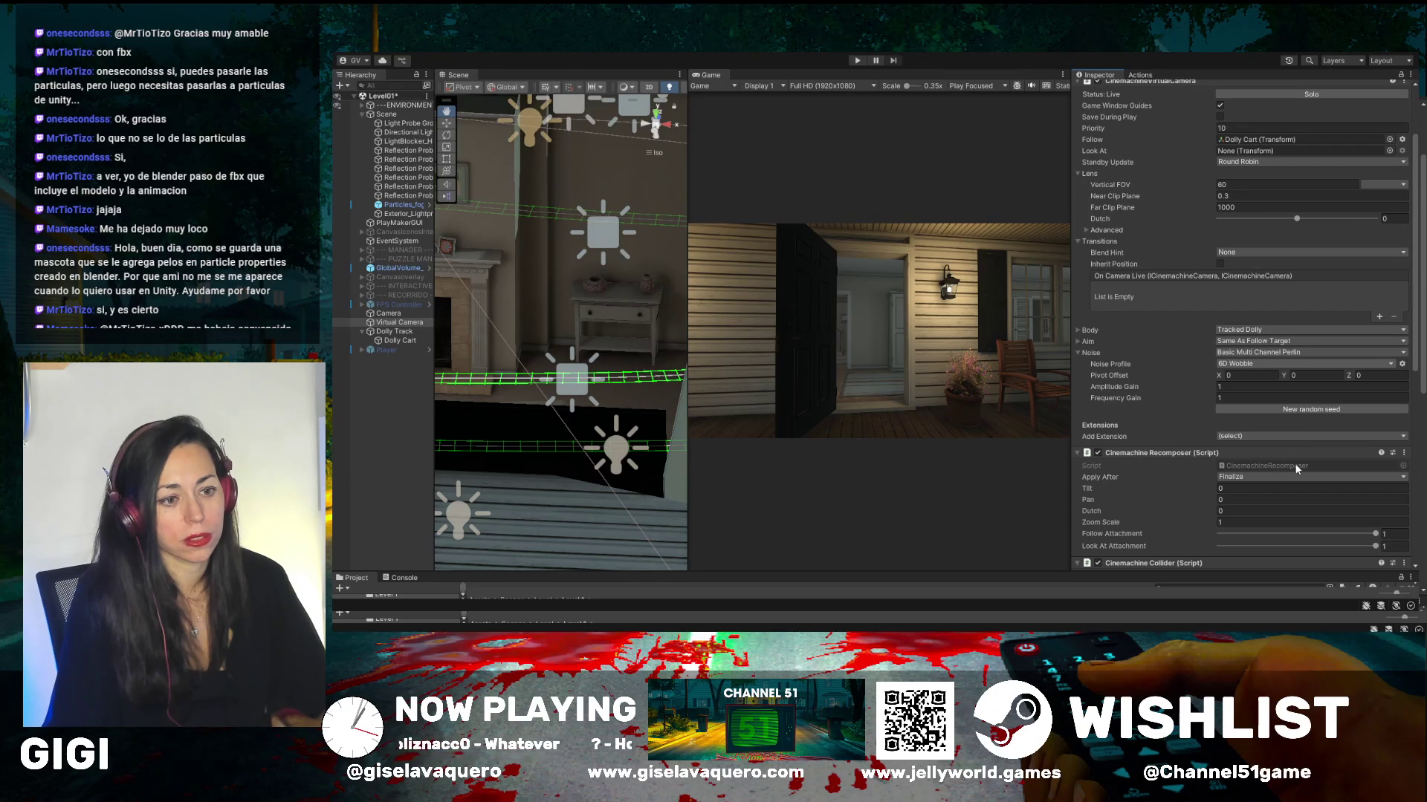
# - Play the Handheld_tele_strong shot and enlarge the Game view
pyautogui.click(857, 60)
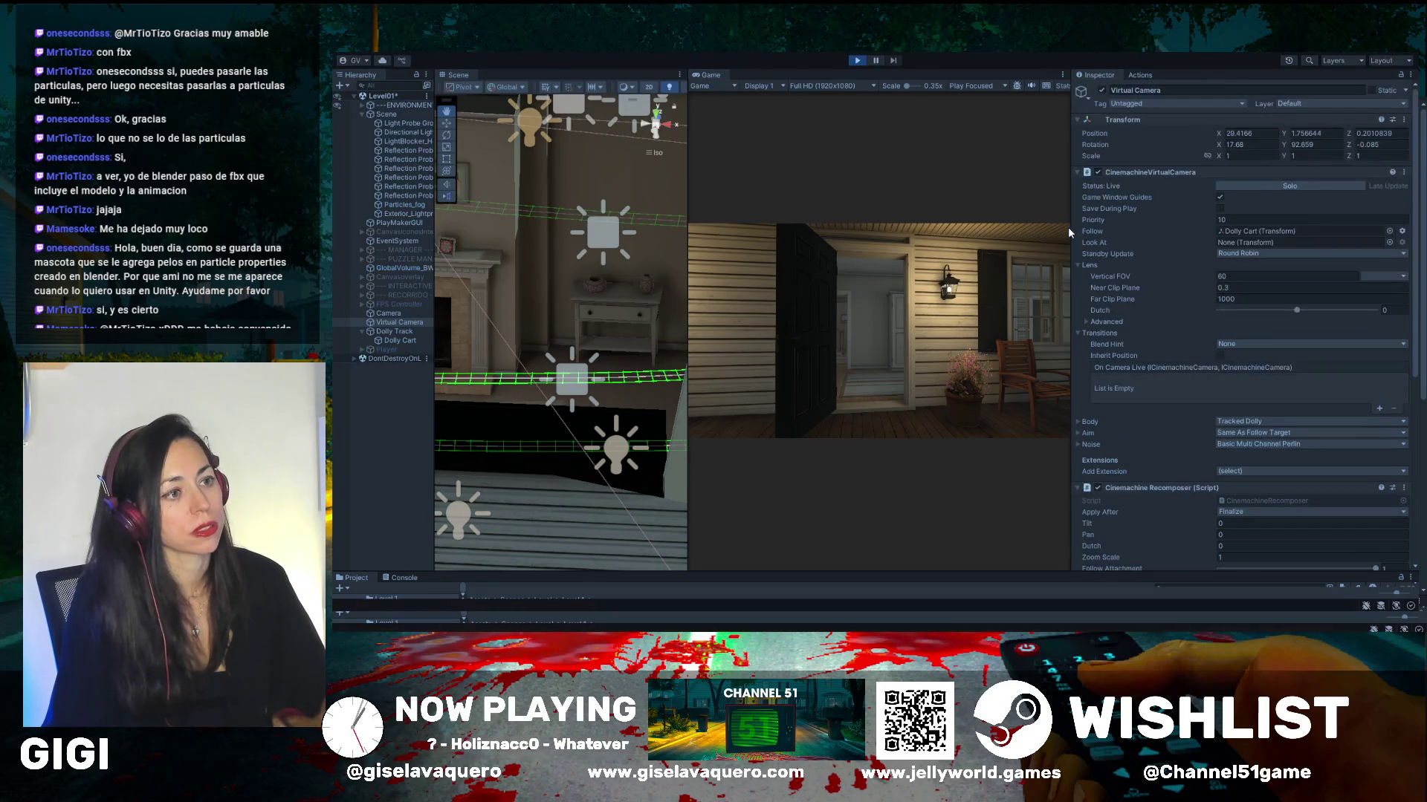
pyautogui.moveTo(1068, 228); pyautogui.dragTo(1188, 253)
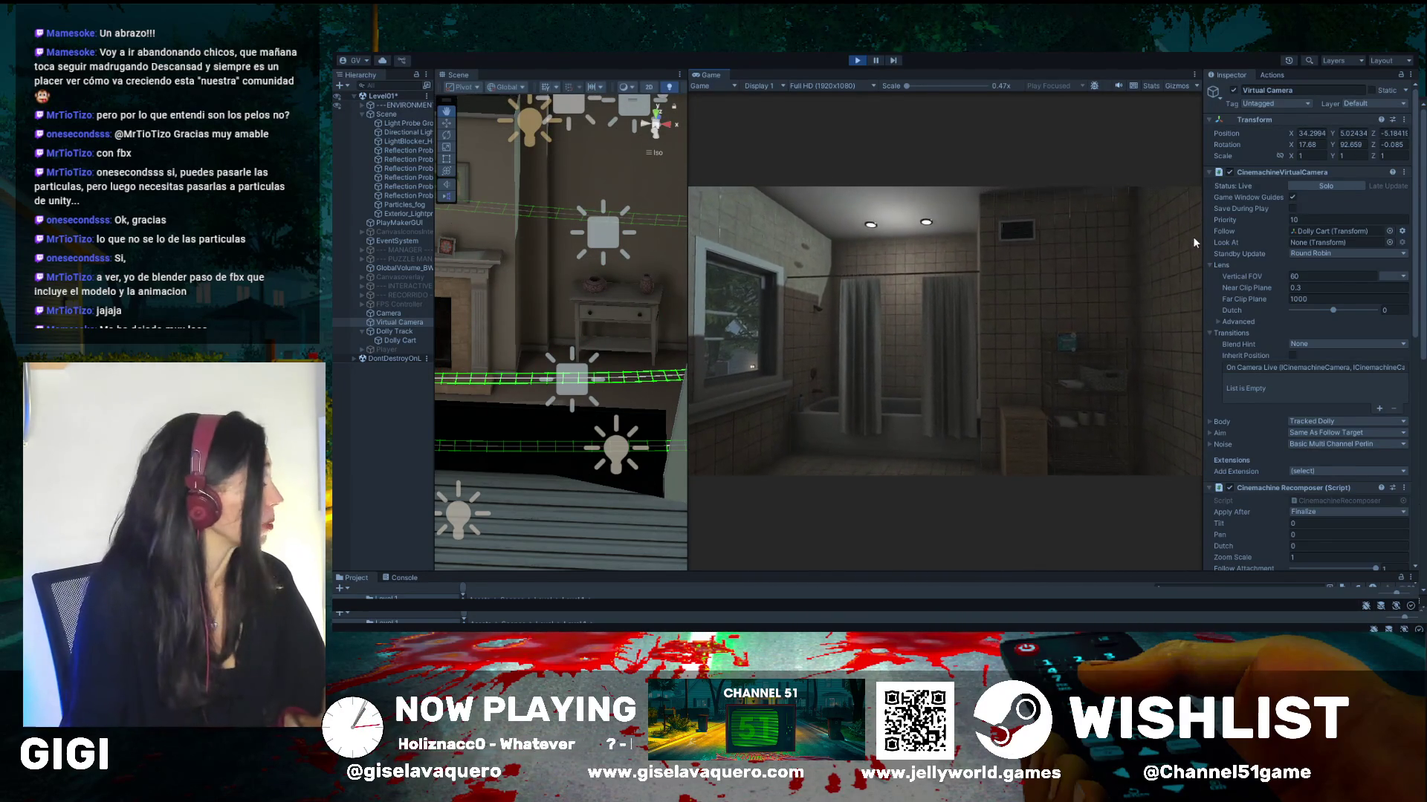
# - Exit Play mode so the Game view returns to the porch doorway opening shot
pyautogui.click(864, 62)
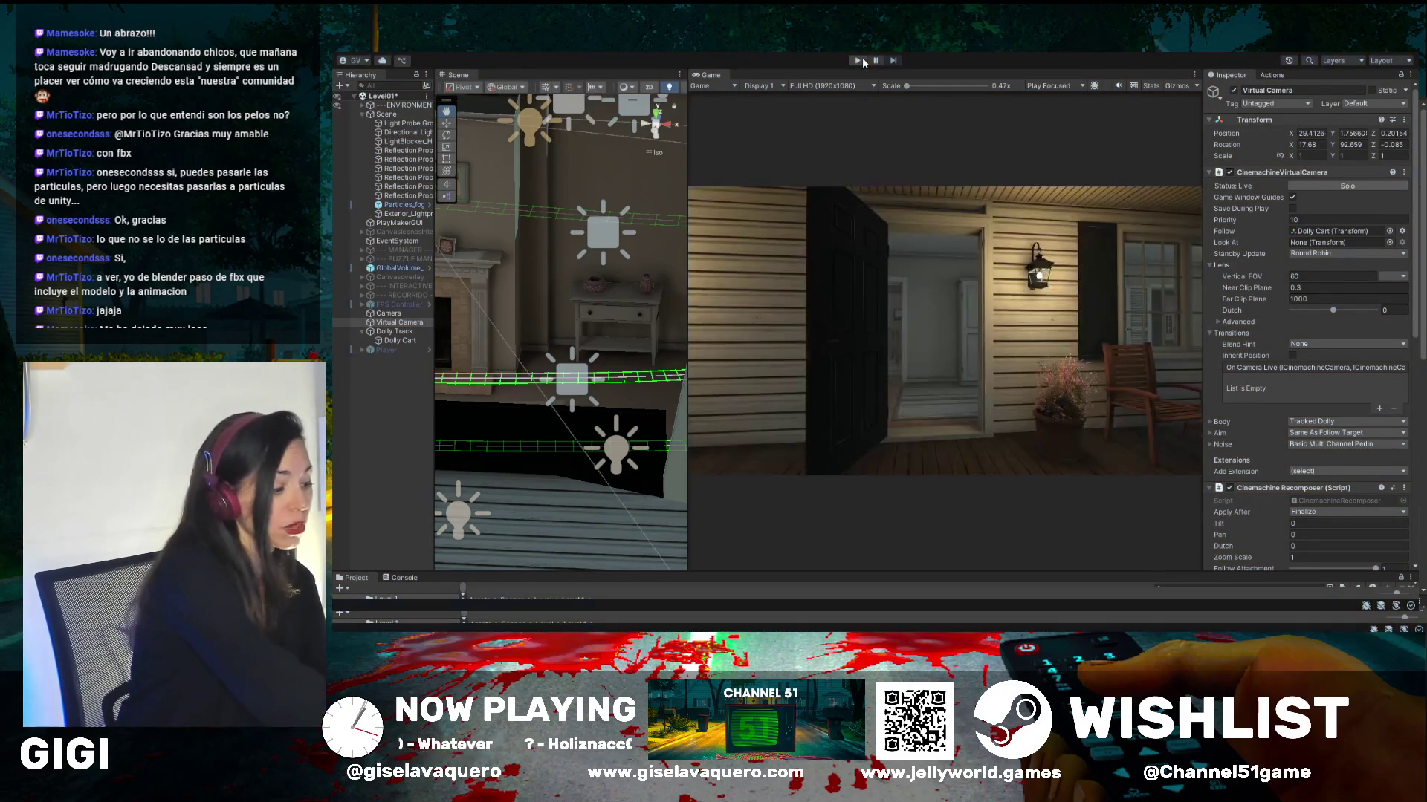